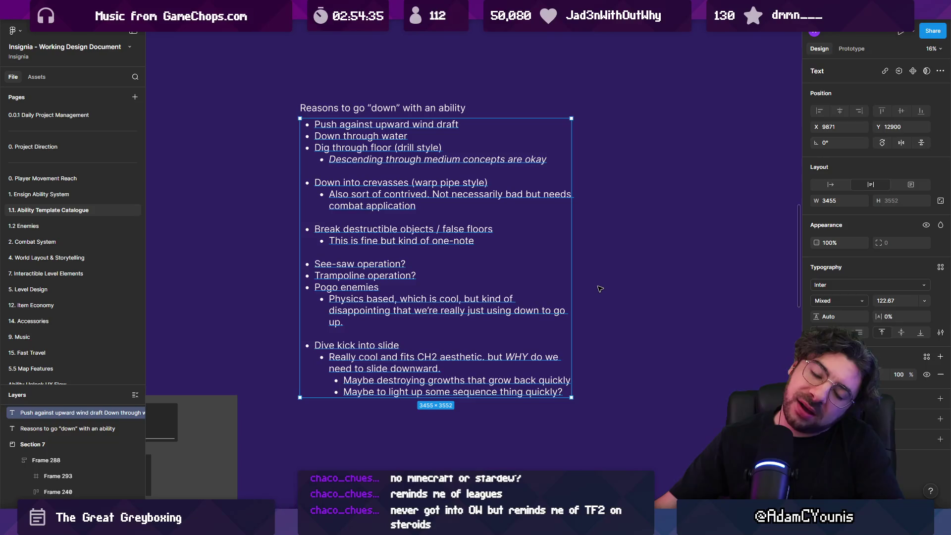
Step: Draw a long grey rectangle slab and tilt it to -30°
scroll(600, 288, right, 5)
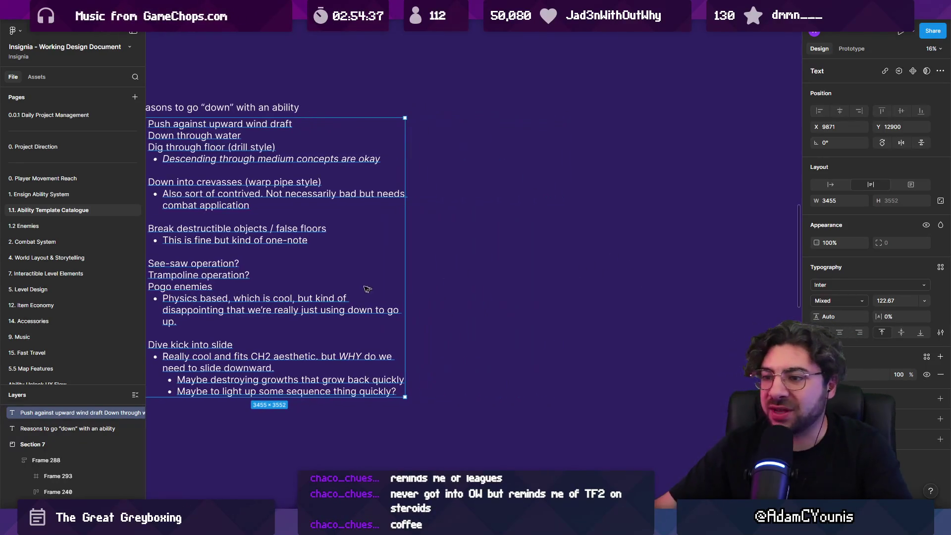
scroll(534, 388, right, 6)
scroll(534, 388, down, 2)
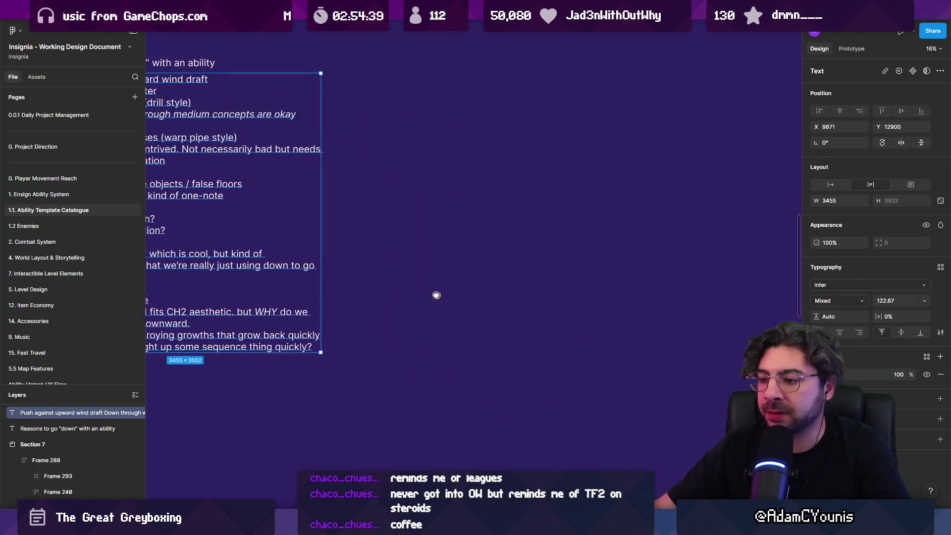
key(r)
drag(399, 251, 663, 313)
drag(669, 250, 678, 328)
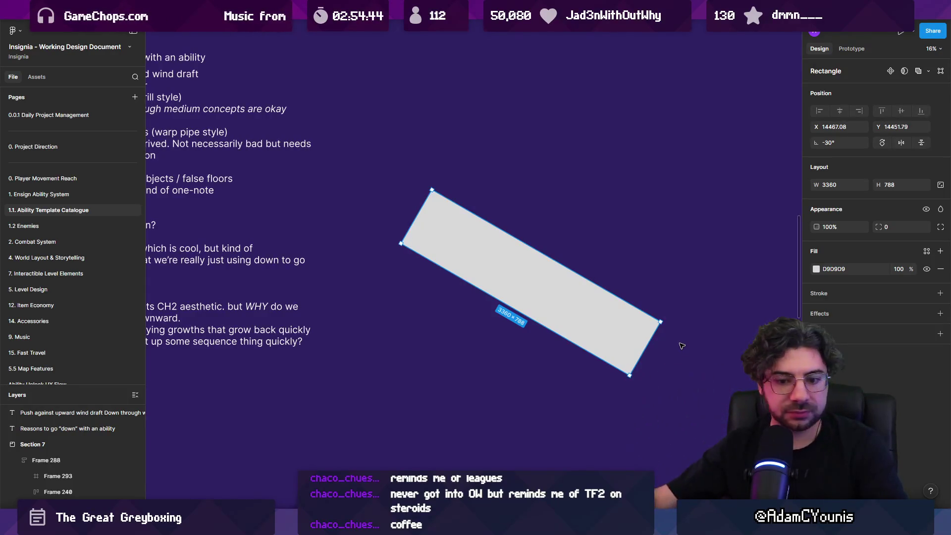
Step: Choose the Pencil tool and sketch a thin white stick figure at the slab's upper end
scroll(610, 291, up, 3)
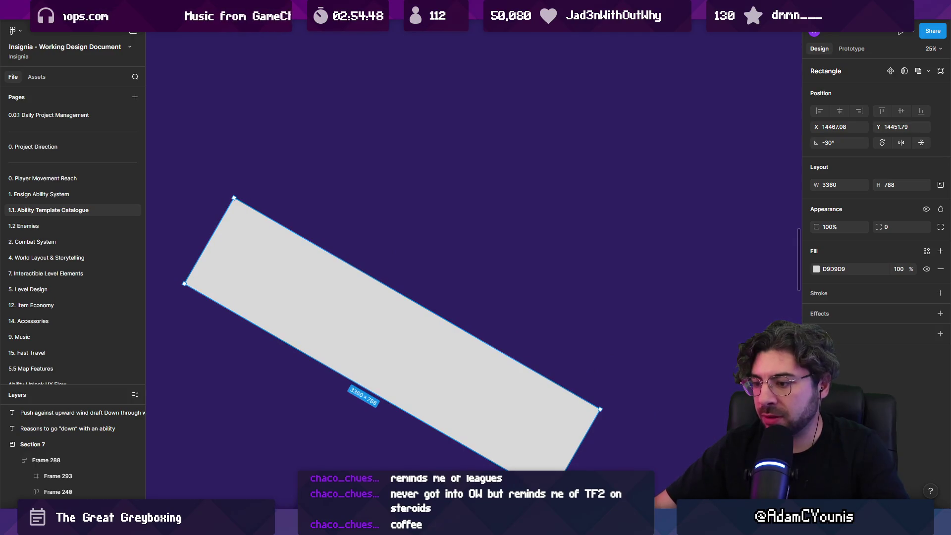
click(488, 521)
click(501, 475)
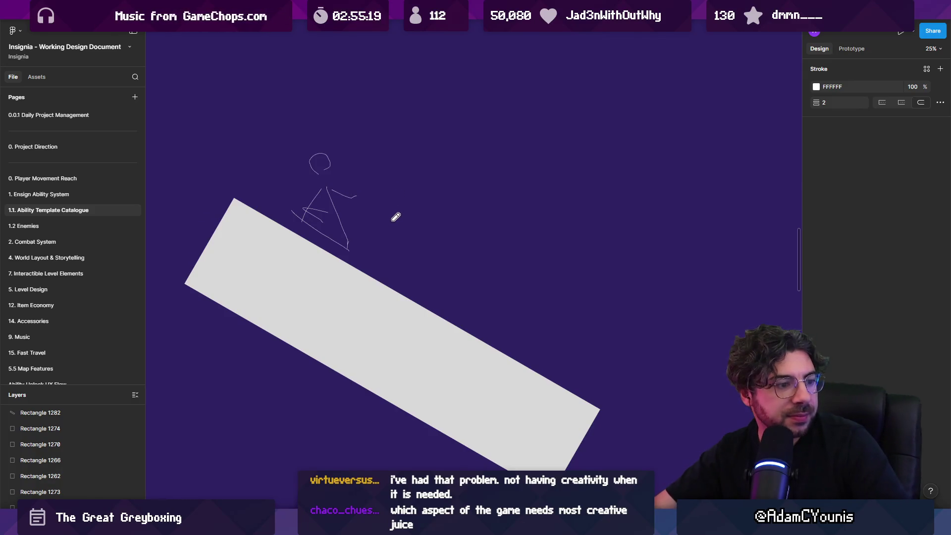
Step: Set the stick figure's stroke weight to 31 and delete the stray stroke
key(Escape)
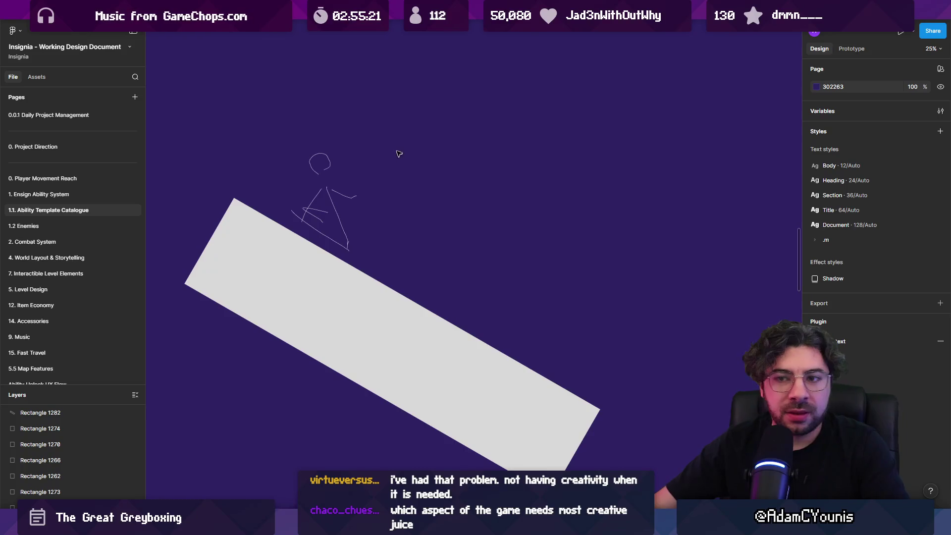
drag(393, 143, 302, 235)
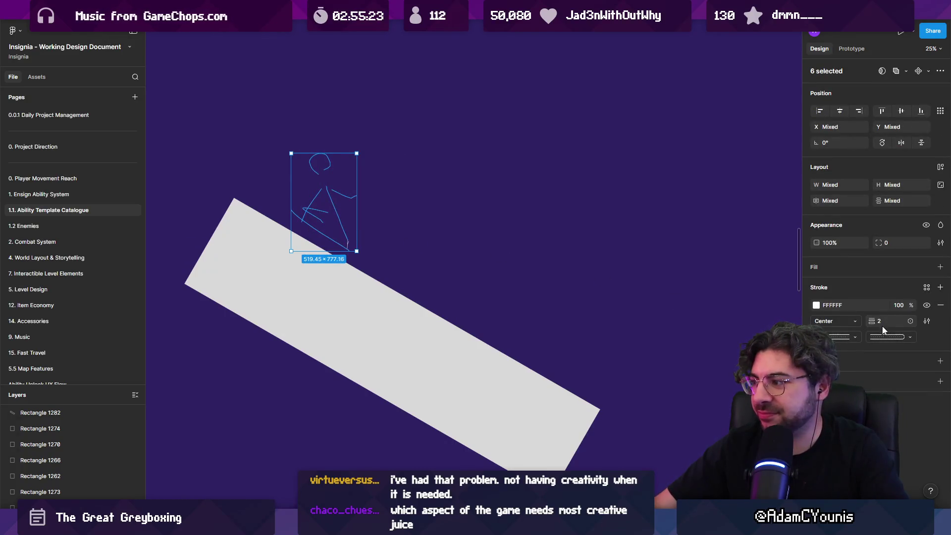
drag(875, 321, 889, 320)
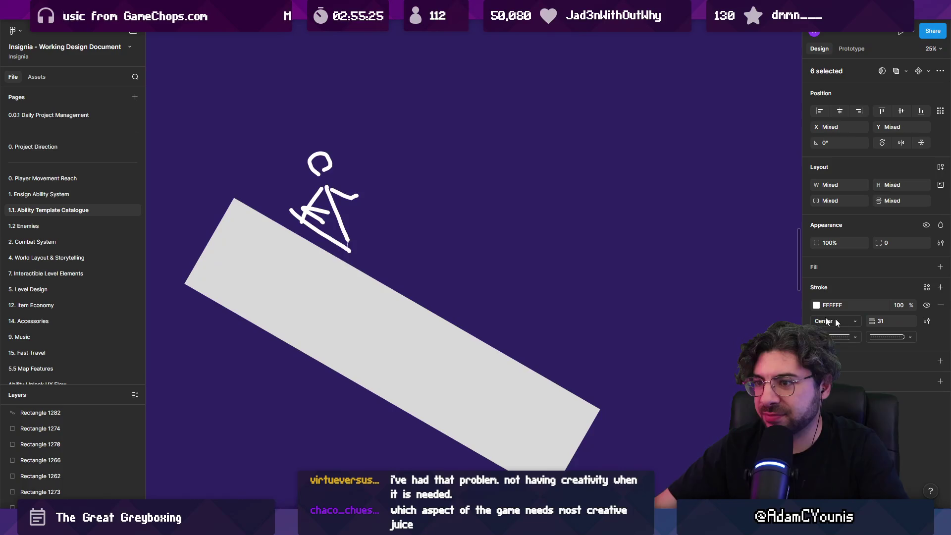
scroll(357, 245, up, 3)
scroll(358, 246, up, 5)
click(347, 236)
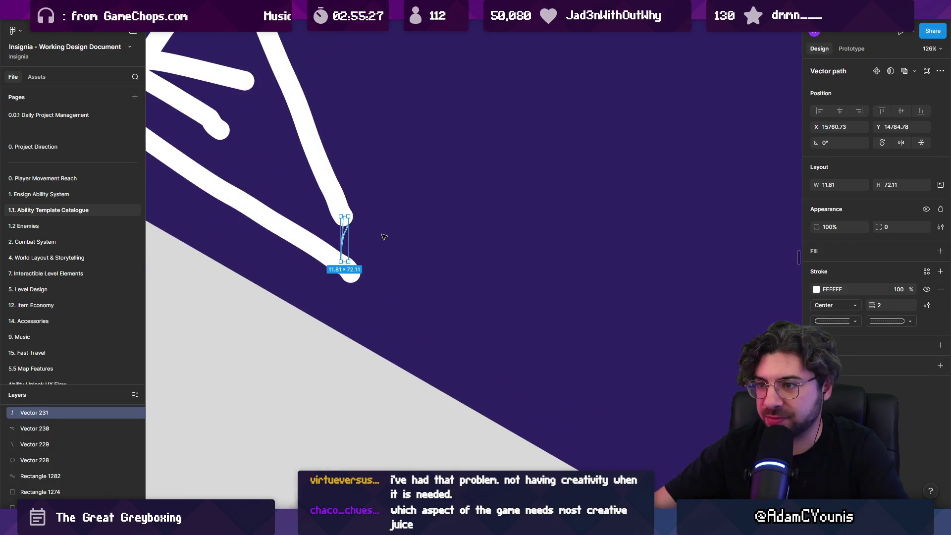
key(Delete)
Step: Make the tilted grey slab thinner, about 3360 × 486
scroll(367, 231, down, 5)
mouse_move(382, 185)
mouse_down()
mouse_move(317, 240)
mouse_move(600, 349)
mouse_move(625, 377)
mouse_up()
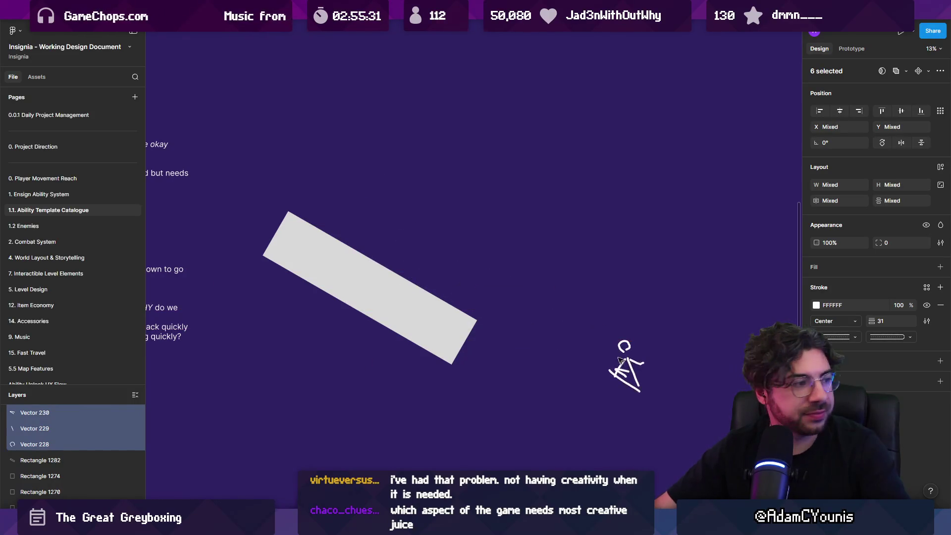
key(ctrl+z)
click(570, 314)
drag(570, 314, 507, 292)
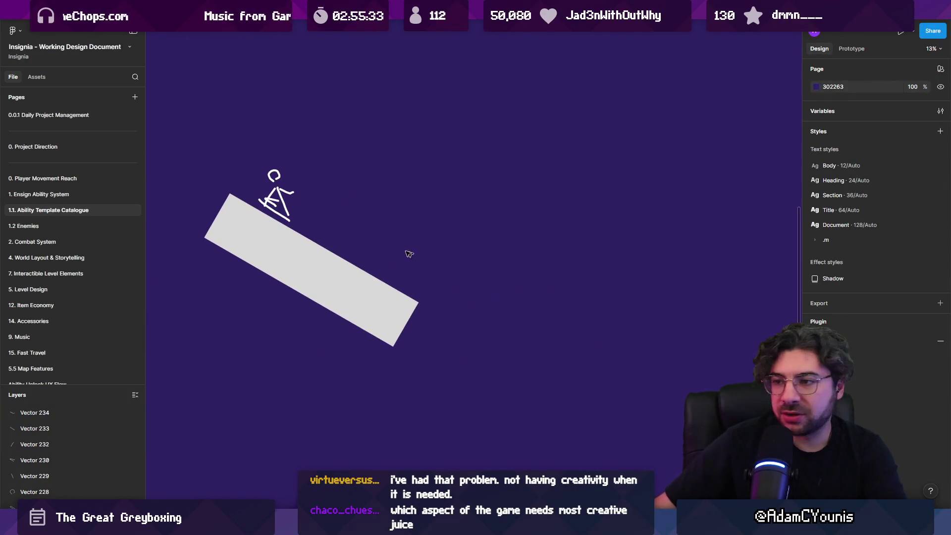
click(237, 230)
drag(263, 271, 279, 258)
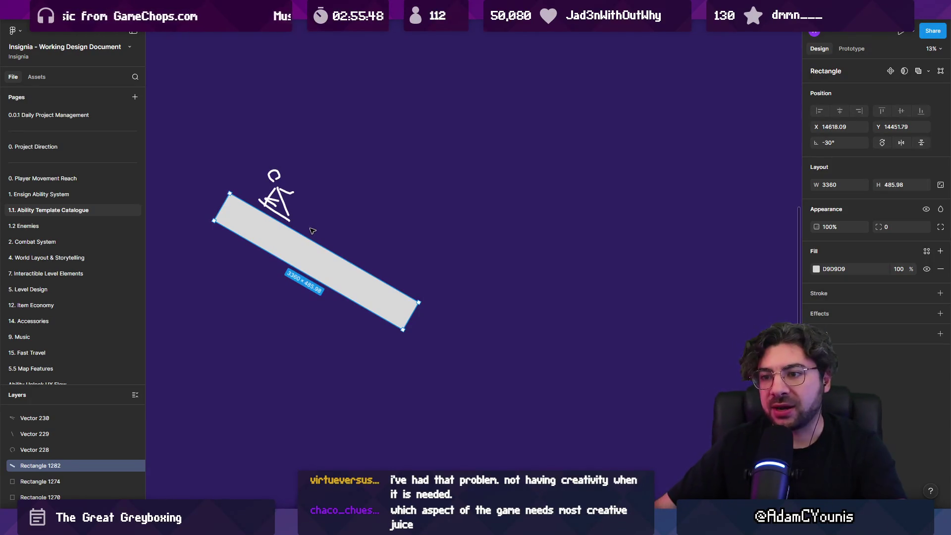
Step: Move the slope and stick figure to the right, then select just the slanted slab
click(424, 245)
ctrl+scroll(465, 252, down, 3)
ctrl+scroll(426, 257, up, 5)
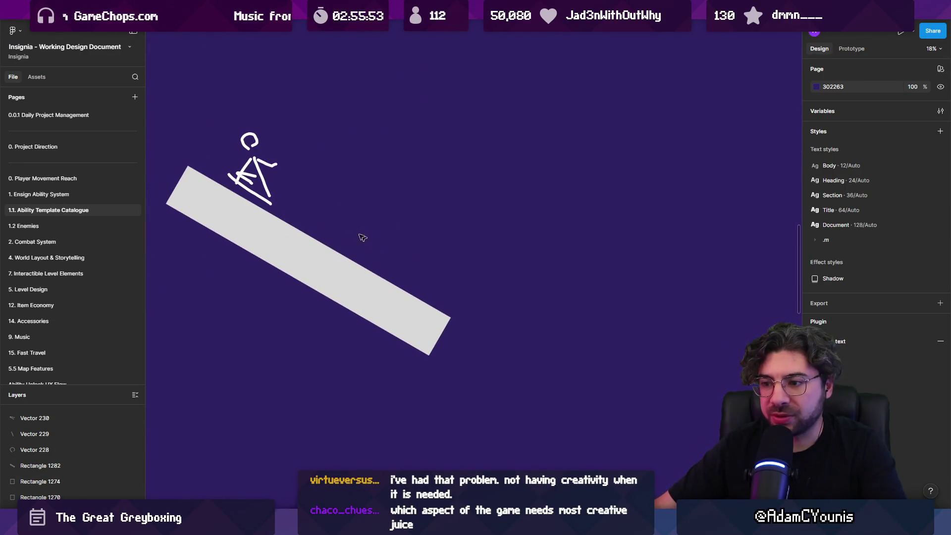
scroll(206, 167, left, 3)
mouse_move(276, 153)
mouse_down()
mouse_move(456, 270)
mouse_move(590, 270)
mouse_up()
click(589, 270)
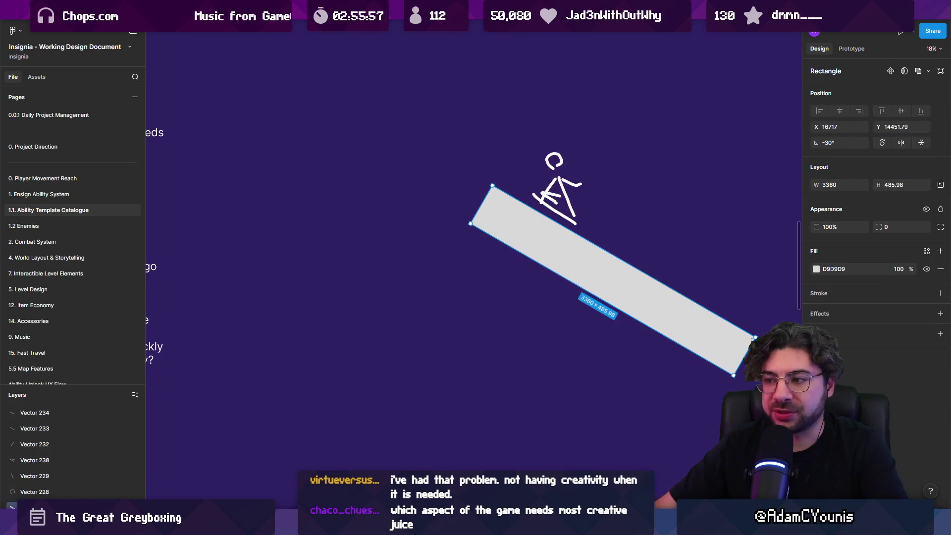
Step: Draw a flat platform rectangle at the top of the slope, deleting an extra copy
mouse_move(298, 186)
mouse_down()
mouse_move(499, 269)
mouse_move(493, 289)
mouse_up()
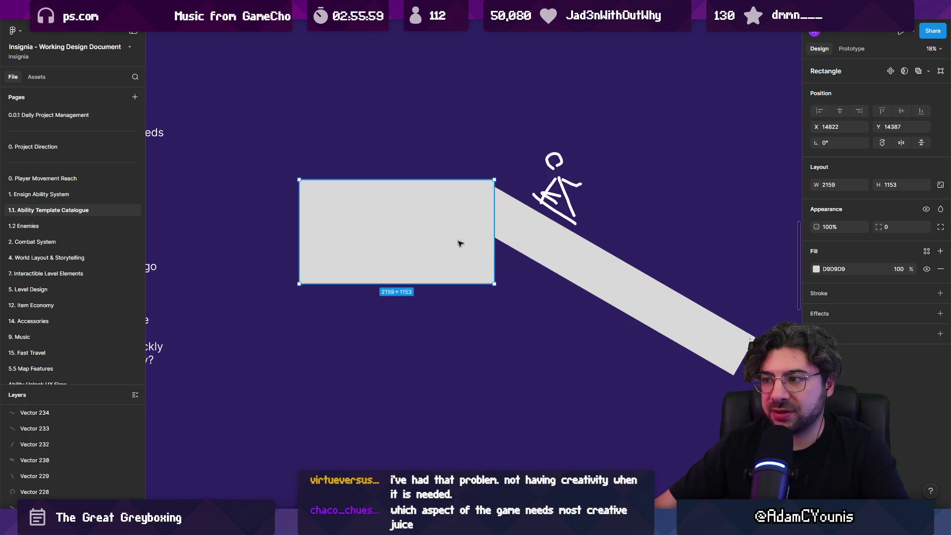
key(Escape)
click(489, 257)
mouse_move(489, 257)
mouse_down()
mouse_move(305, 264)
mouse_move(662, 233)
mouse_move(639, 235)
mouse_up()
scroll(266, 255, down, 3)
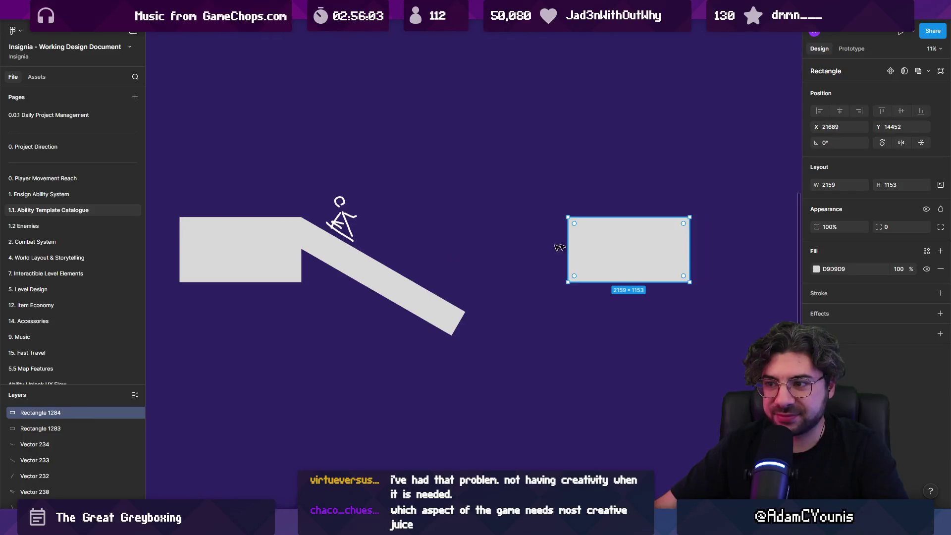
scroll(496, 237, right, 2)
scroll(431, 238, down, 2)
scroll(387, 248, right, 4)
drag(354, 254, 407, 120)
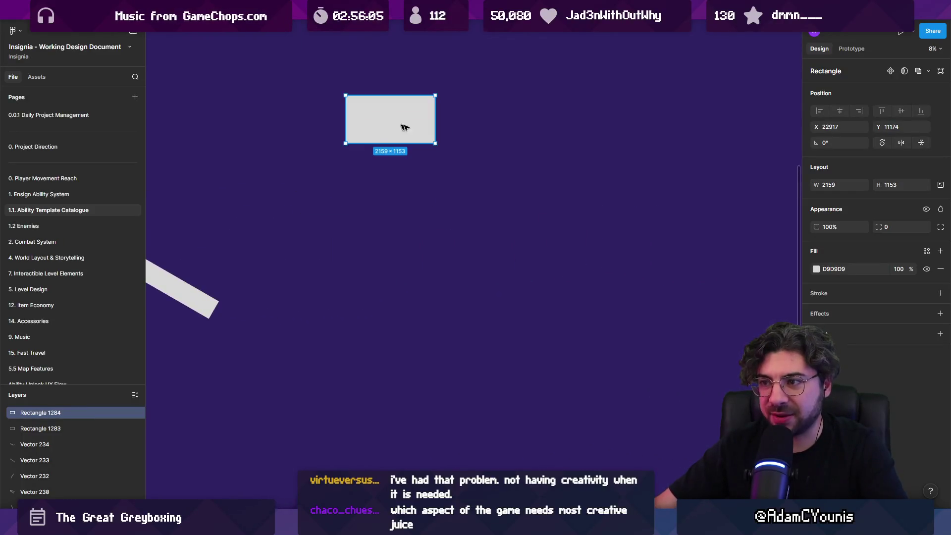
scroll(407, 120, right, 1)
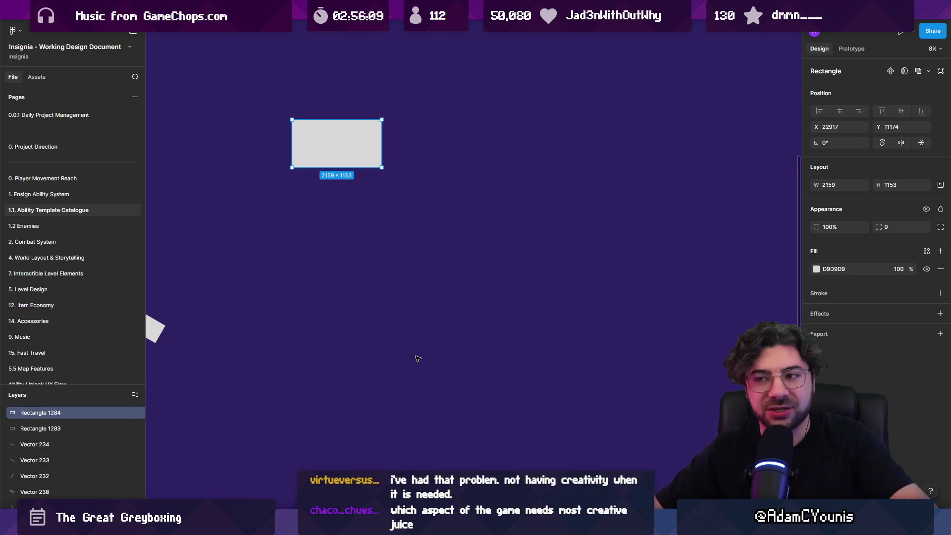
click(380, 172)
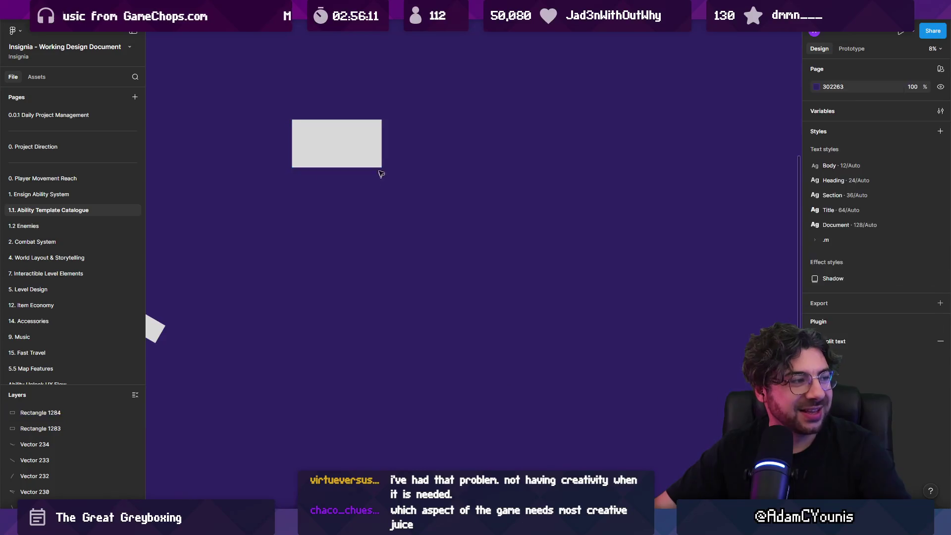
click(375, 155)
key(Delete)
Step: Try new positions for the stick figure, moving it past the slope's lower end
scroll(376, 153, left, 5)
scroll(376, 152, down, 2)
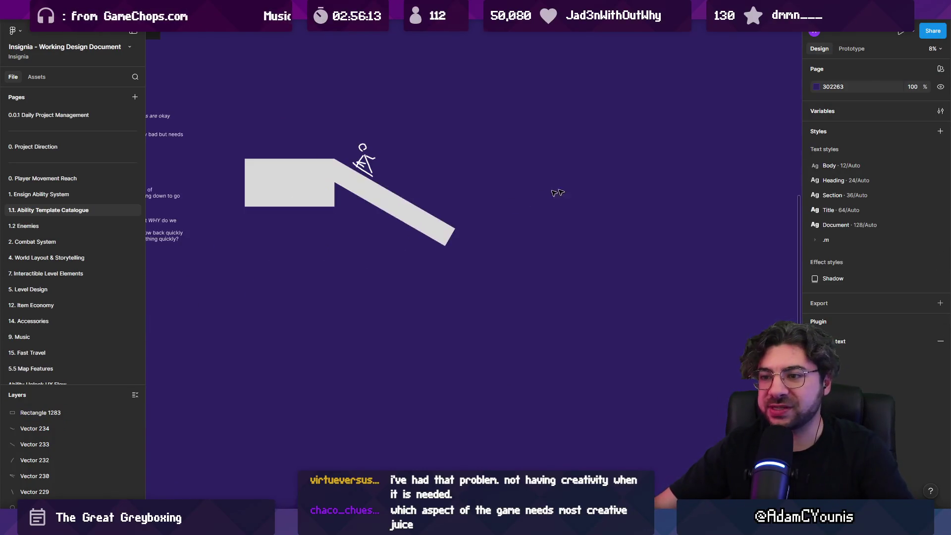
scroll(359, 179, up, 3)
drag(342, 107, 411, 190)
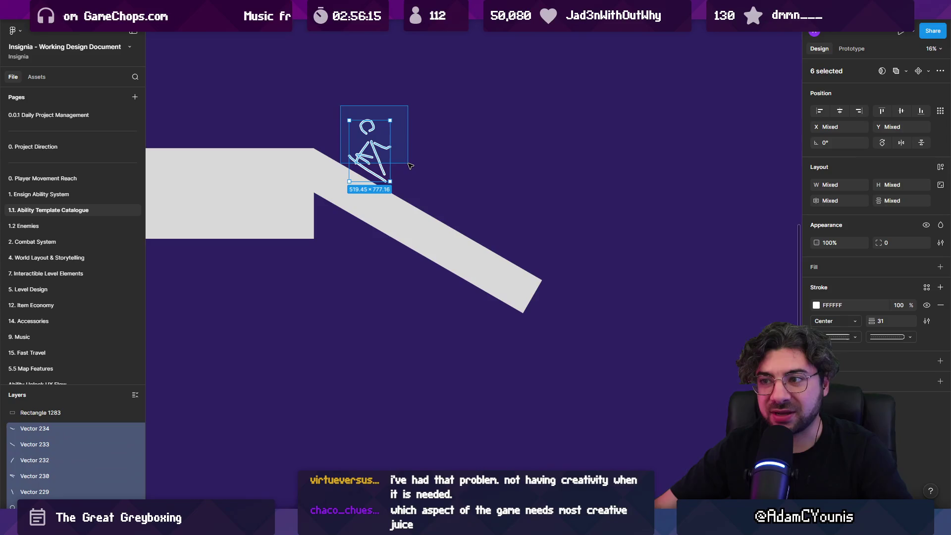
mouse_move(371, 151)
mouse_down()
mouse_move(336, 128)
mouse_move(647, 309)
mouse_up()
key(ctrl+z)
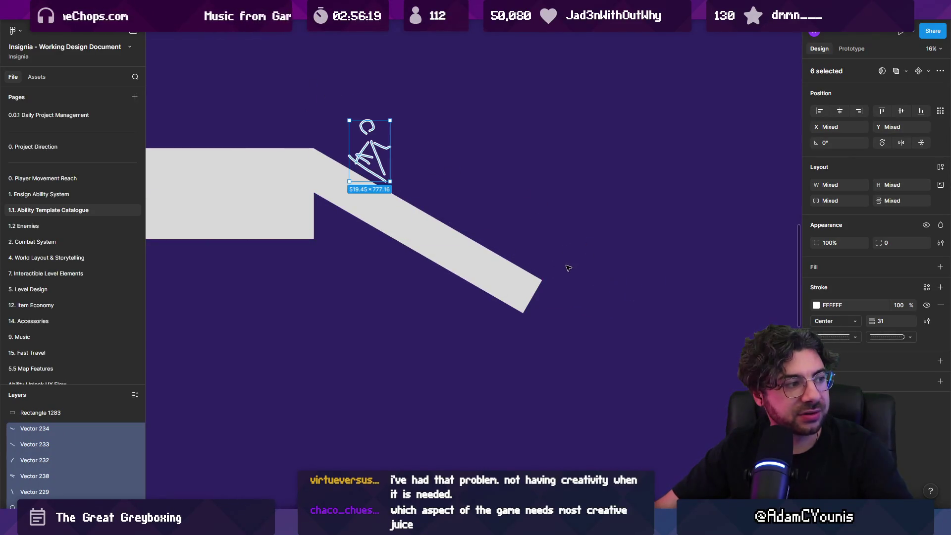
click(480, 200)
scroll(484, 198, right, 3)
scroll(484, 198, up, 2)
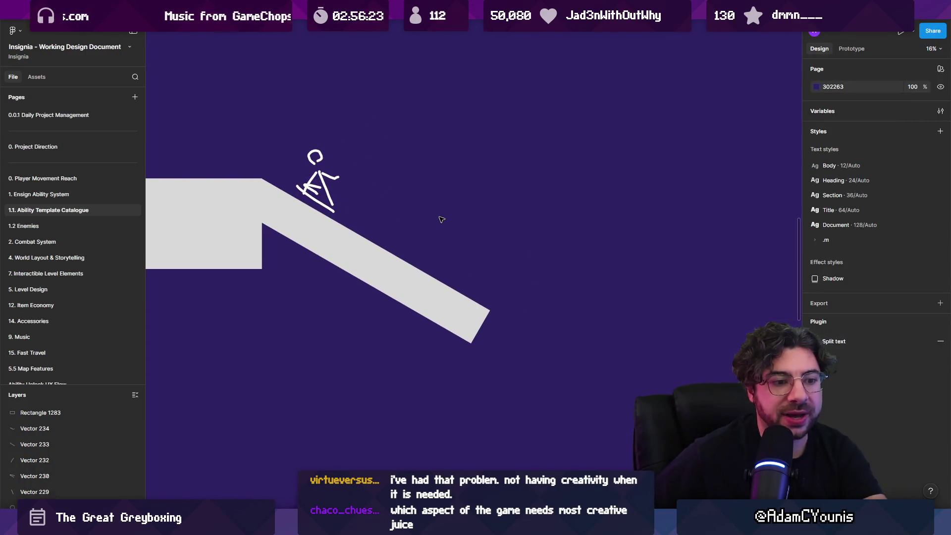
drag(377, 117, 305, 184)
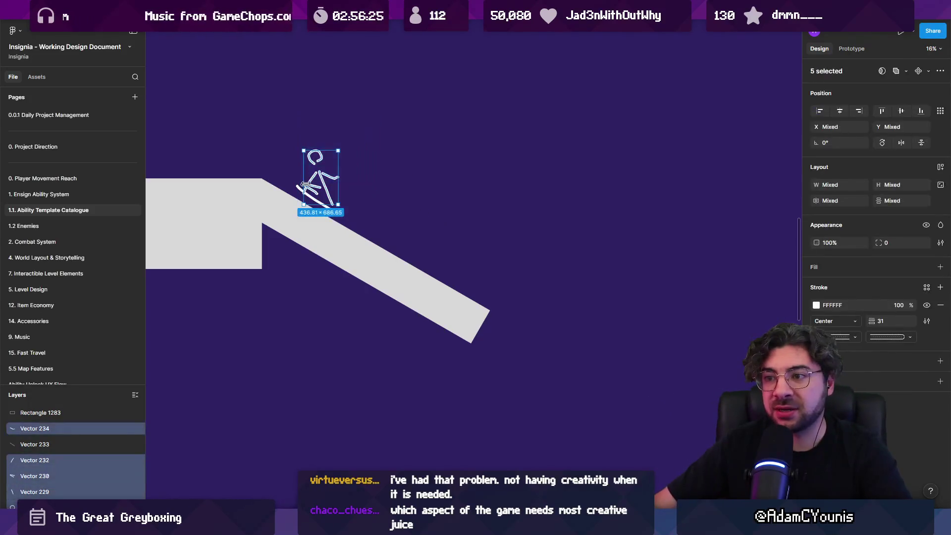
click(318, 147)
click(317, 158)
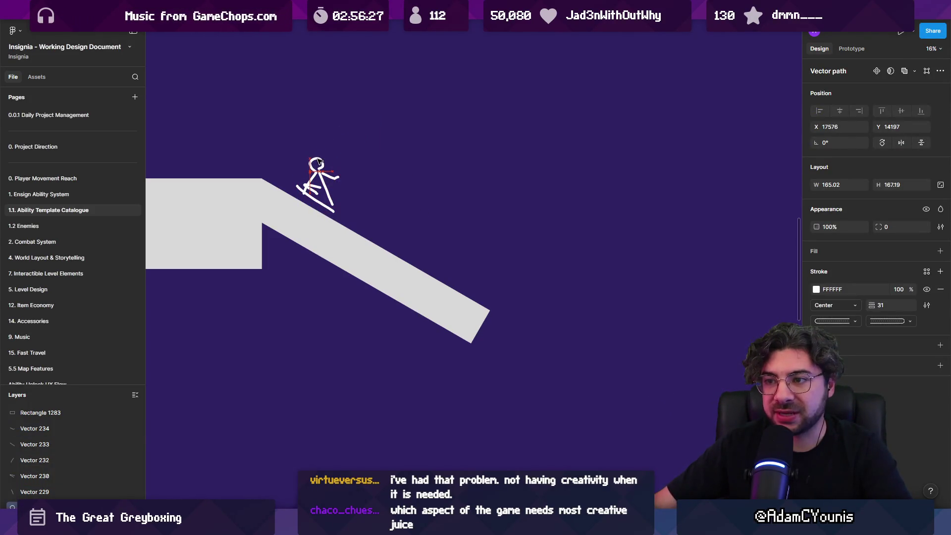
mouse_move(344, 138)
mouse_down()
mouse_move(297, 213)
mouse_move(378, 218)
mouse_move(560, 326)
mouse_up()
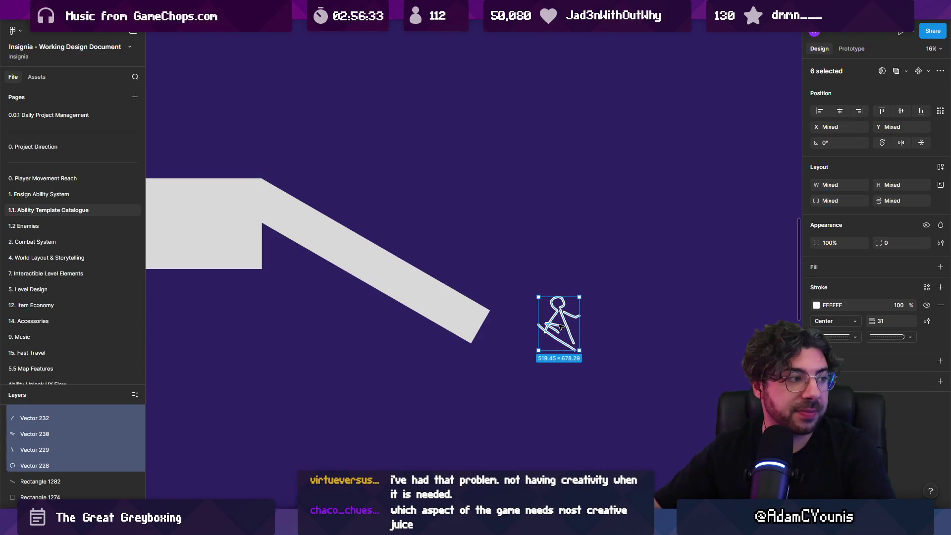
click(487, 286)
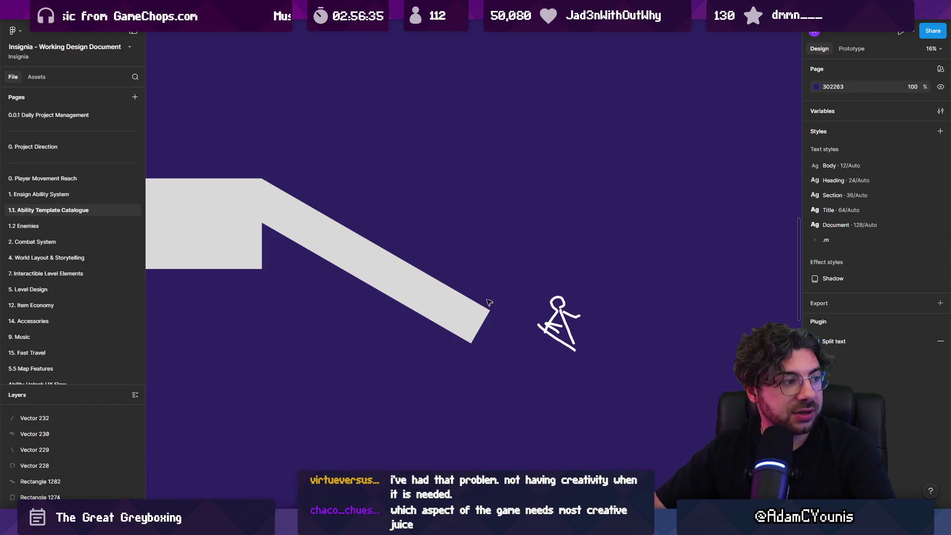
Step: Copy the platform below the slope's end, widen it, and return the figure to the top
mouse_move(219, 223)
mouse_down()
mouse_move(499, 370)
mouse_move(596, 359)
mouse_move(743, 319)
mouse_up()
mouse_move(548, 340)
ctrl+mouse_down()
mouse_move(558, 365)
mouse_move(606, 332)
ctrl+mouse_up()
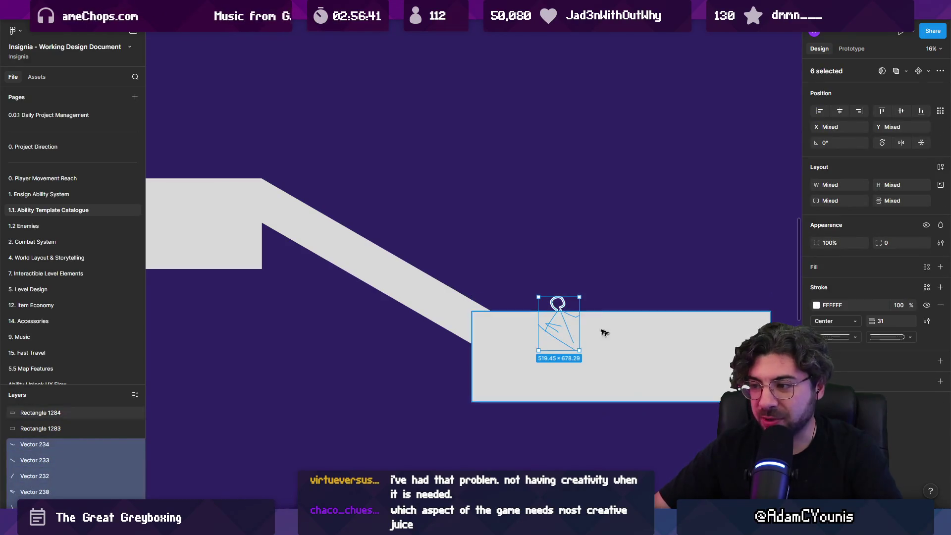
mouse_move(560, 307)
mouse_down()
mouse_move(556, 261)
mouse_move(457, 242)
mouse_move(276, 150)
mouse_up()
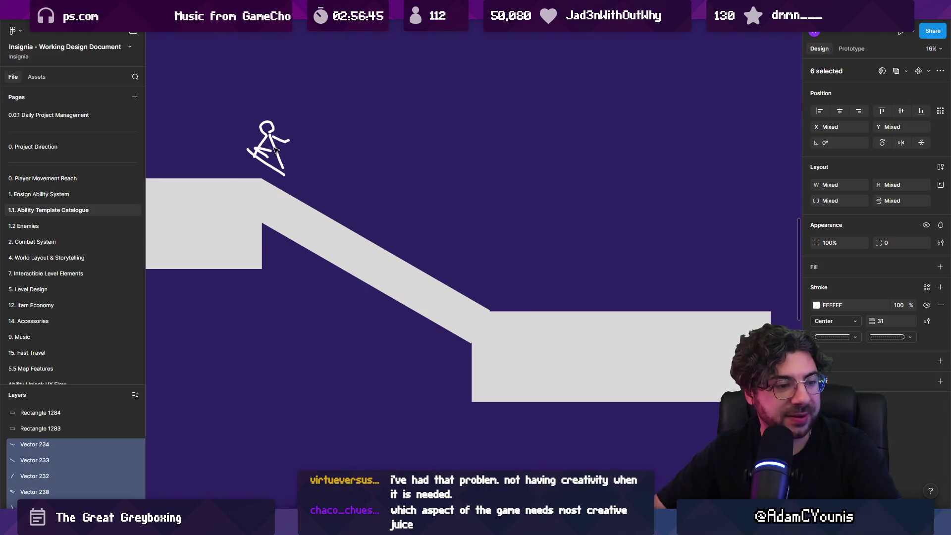
key(ctrl+z)
drag(554, 284, 287, 176)
click(469, 199)
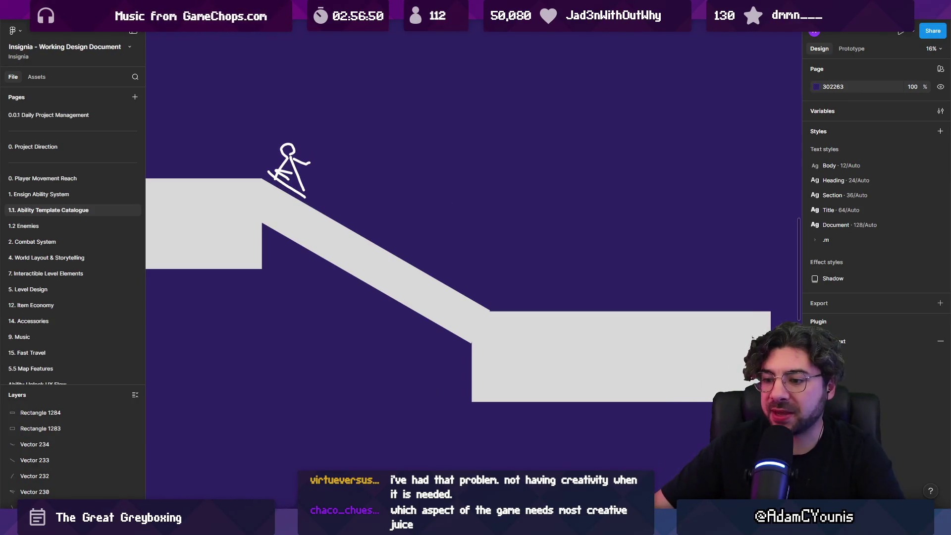
key(alt+Tab)
Step: Open the Cheverton Forest Hithen Caravan level, test-play it, then stop
scroll(511, 169, up, 8)
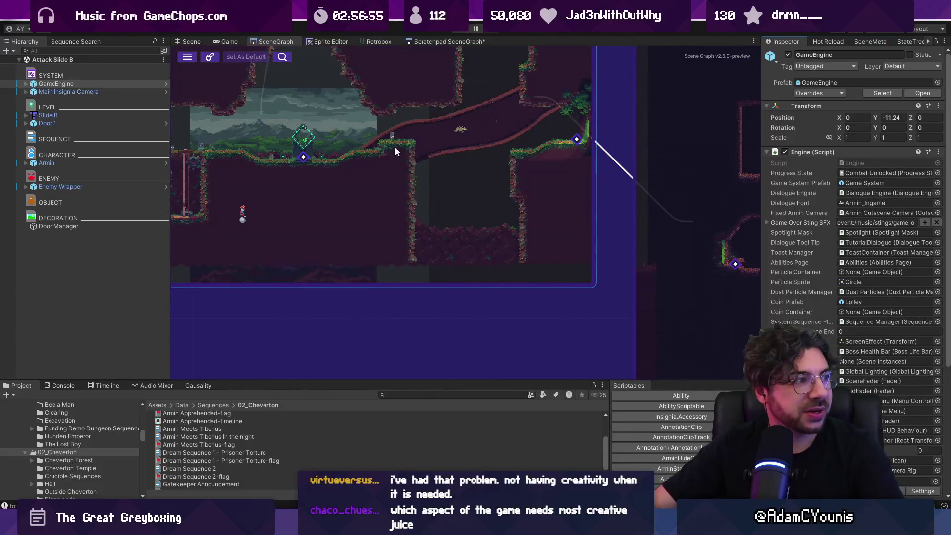
click(519, 111)
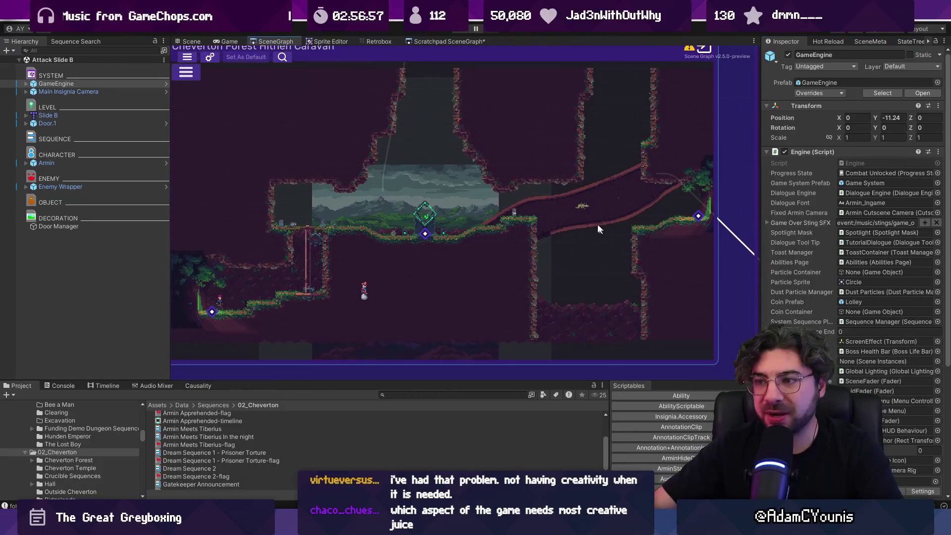
double_click(512, 192)
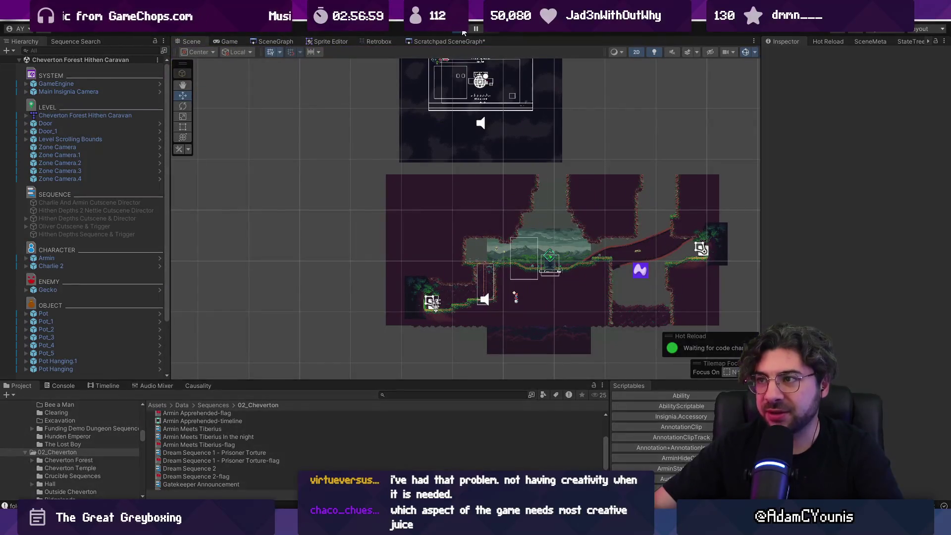
click(464, 32)
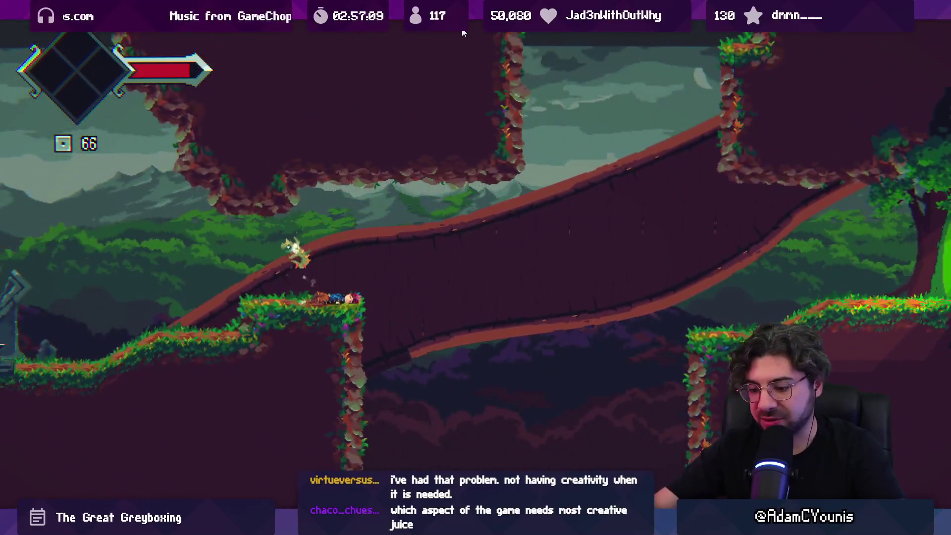
key(ctrl+p)
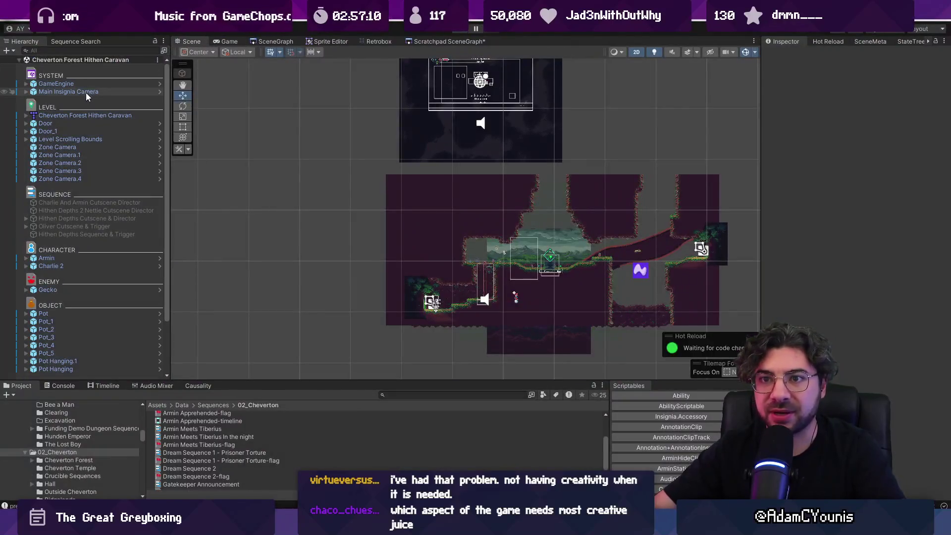
click(85, 92)
Step: Set GameEngine's Progress State to Combat Unlocked and play the level again
click(91, 84)
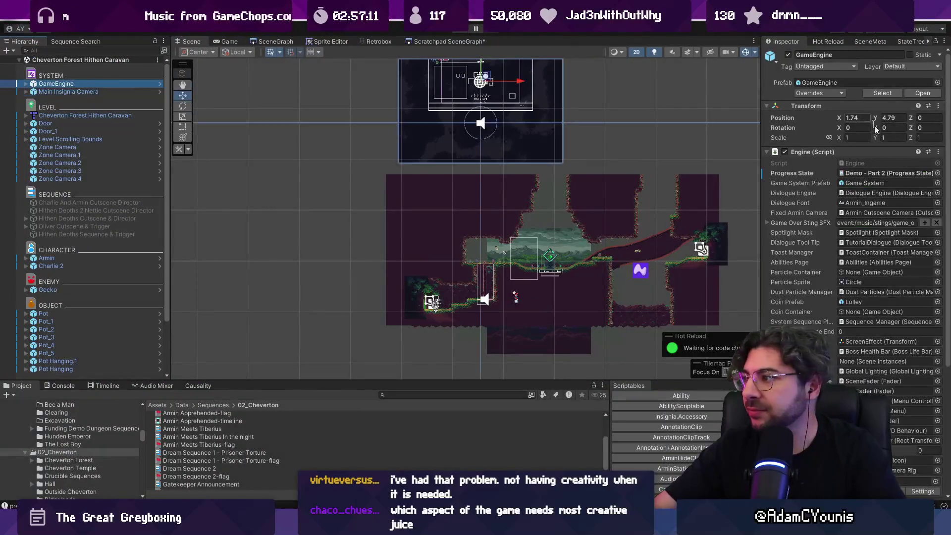
click(937, 174)
text(AT UN)
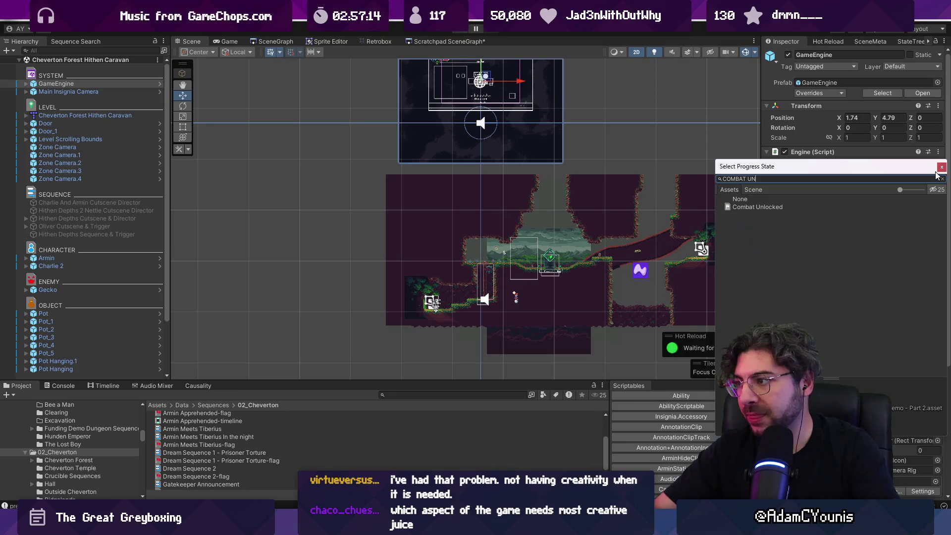
key(Return)
key(ctrl+p)
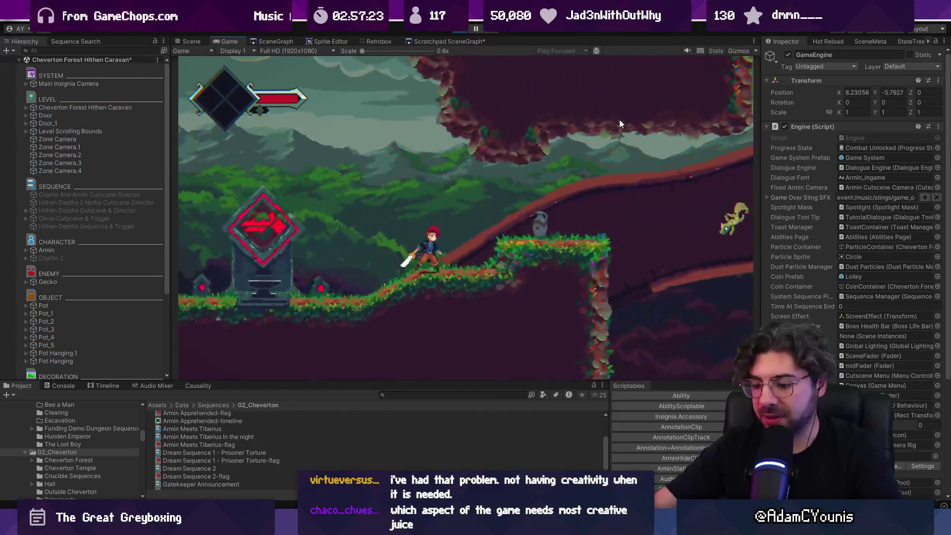
Step: Run up the slope, slash the enemy, and dash in and out of the pit
key(Right)
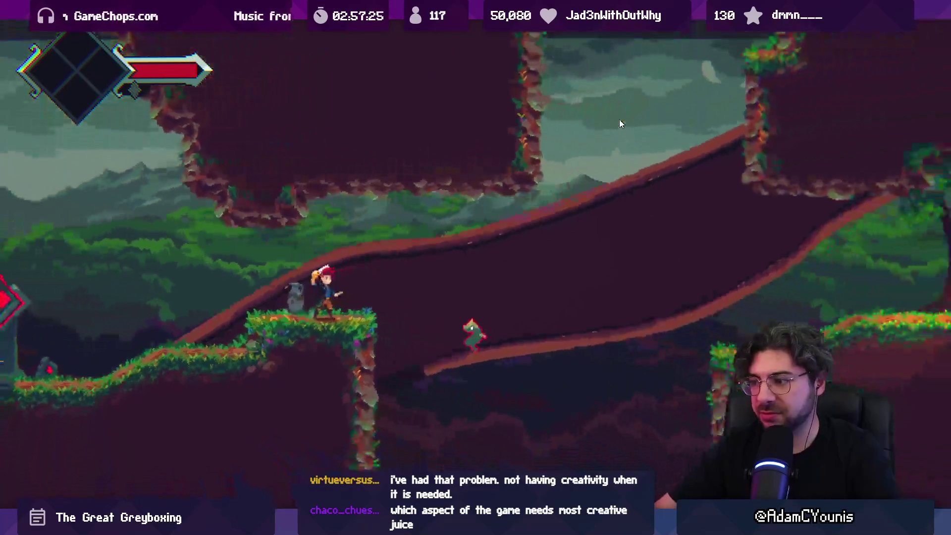
key(Right)
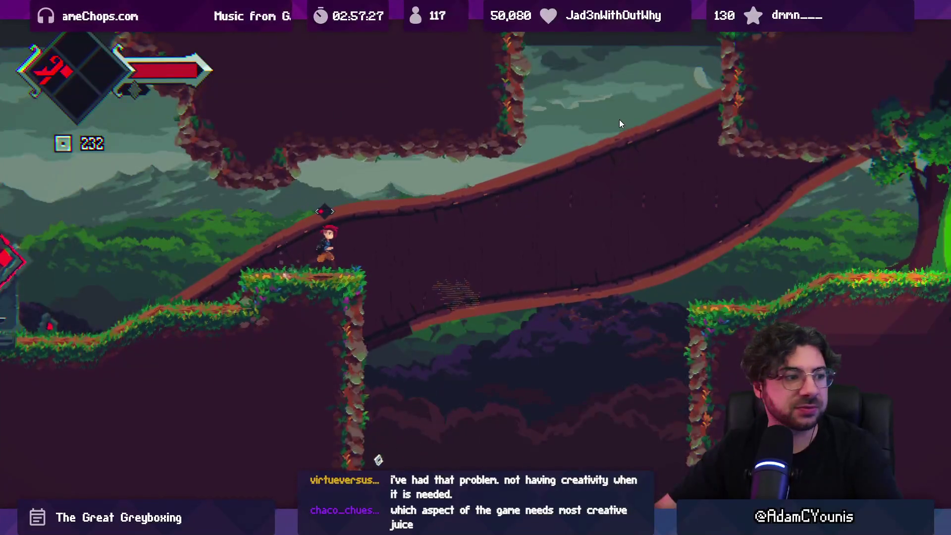
key(Right)
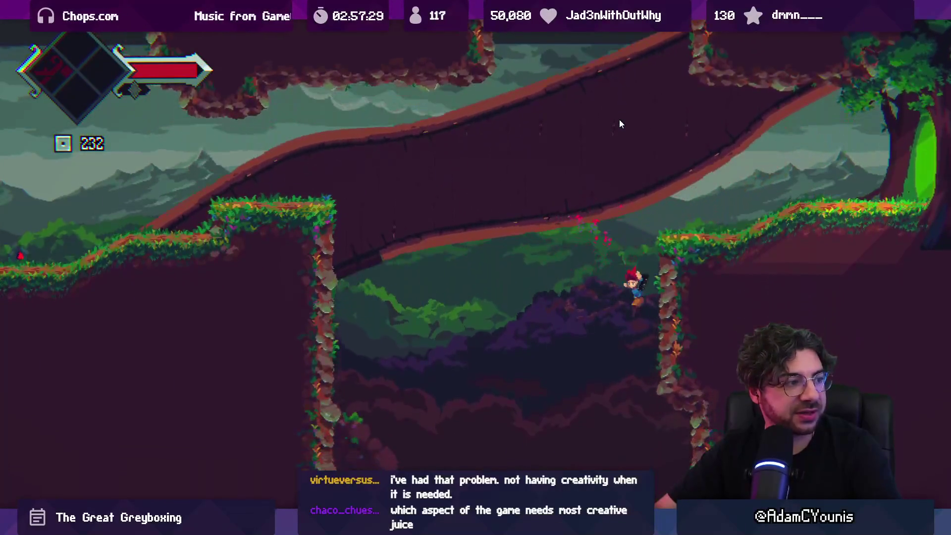
key(space)
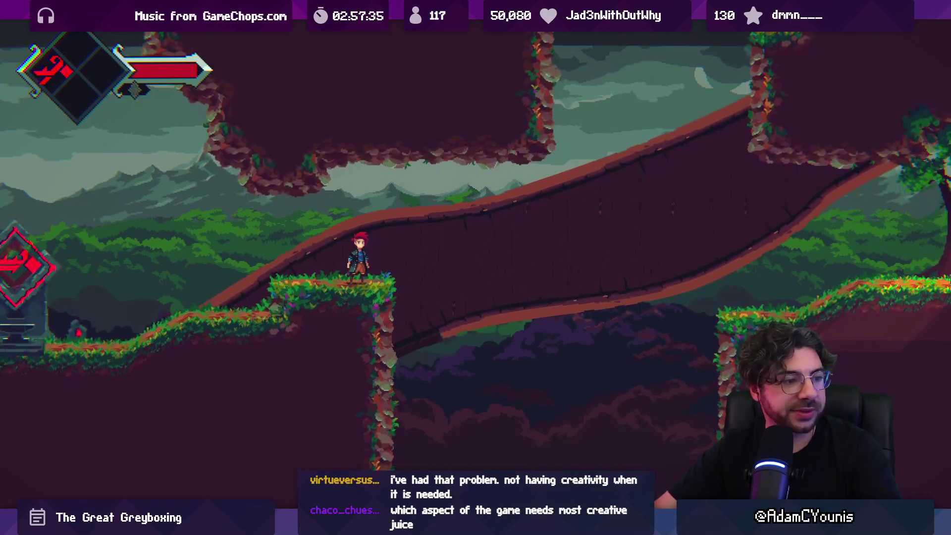
key(space)
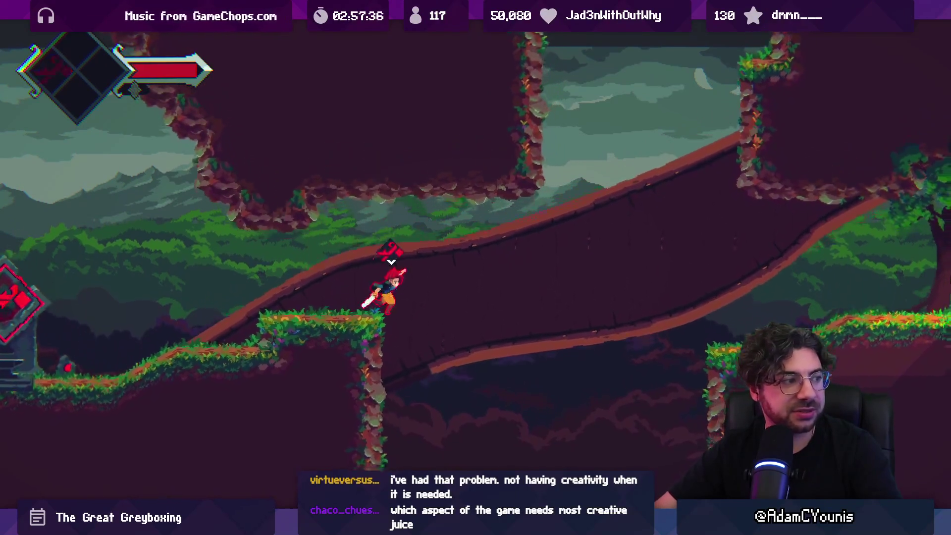
key(Right)
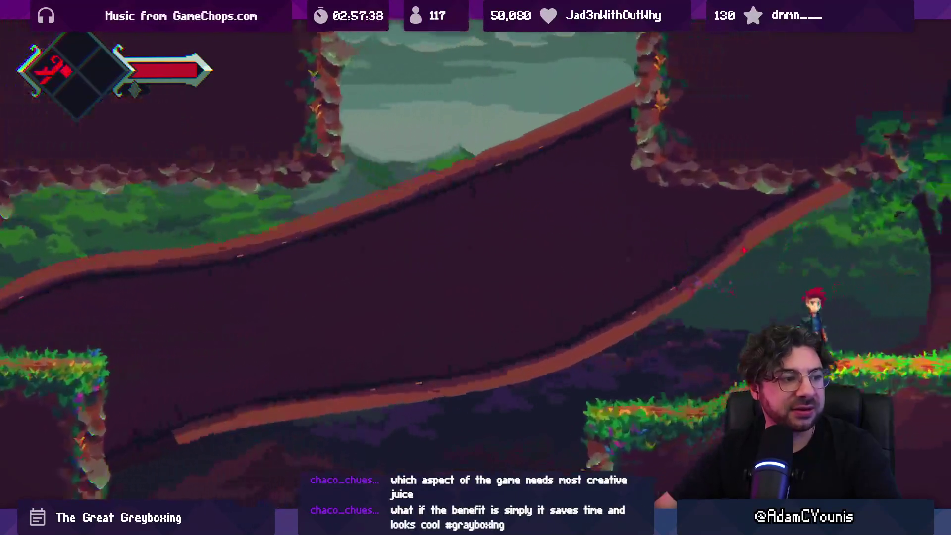
key(Left)
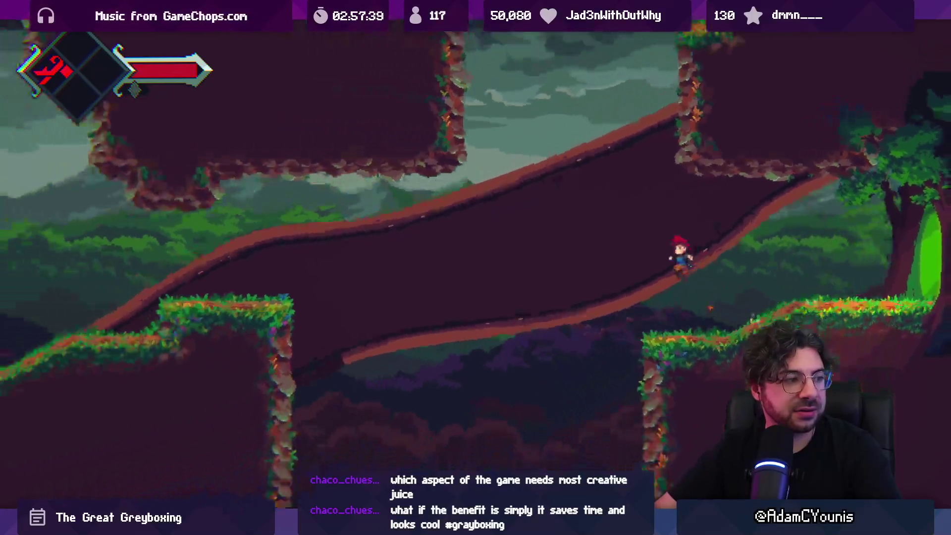
key(Left)
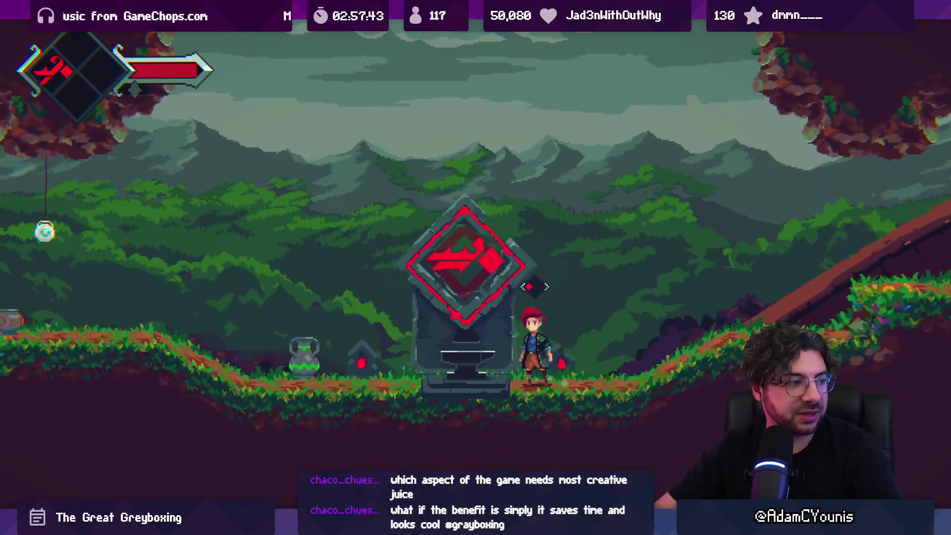
Step: Slash hanging plants past the shrine for Sugar Cane and pots for Block of Cheese
key(Right)
key(Left)
key(Left)
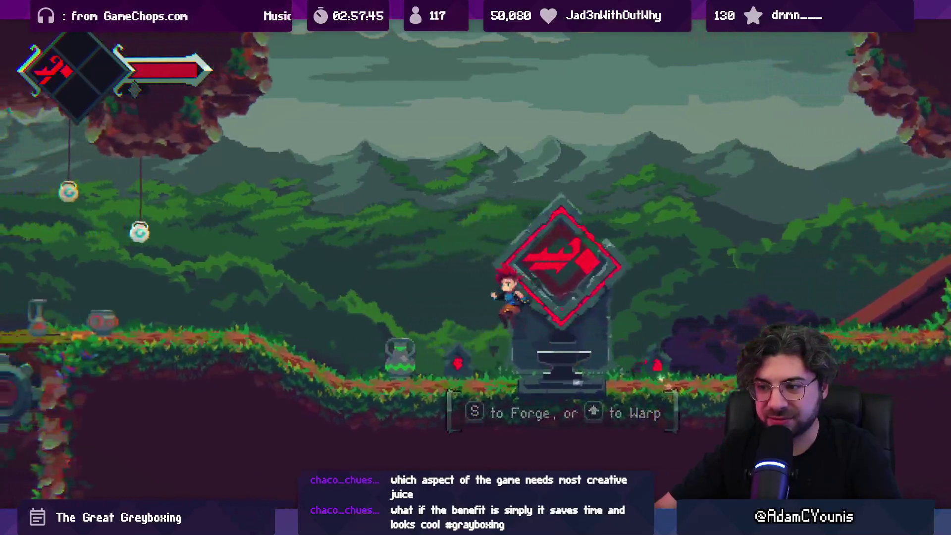
key(x)
key(space)
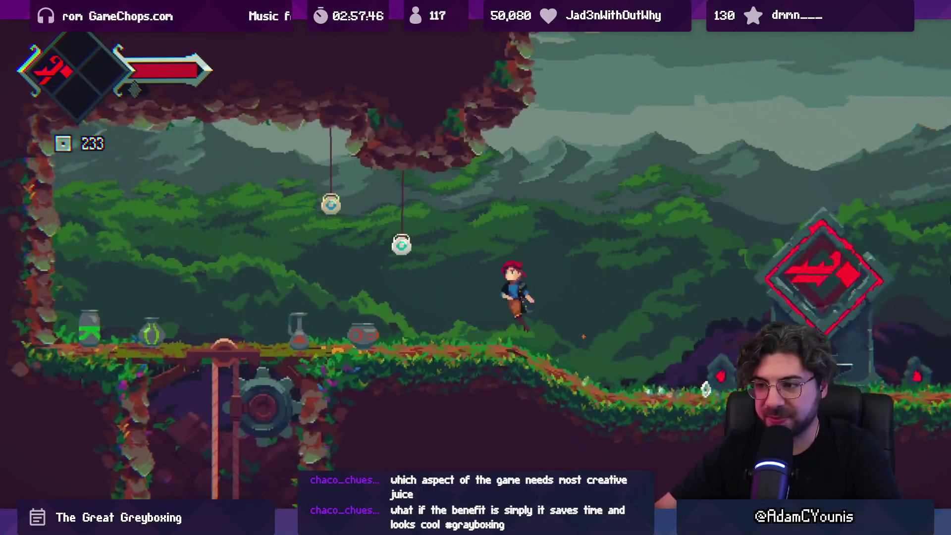
key(Left)
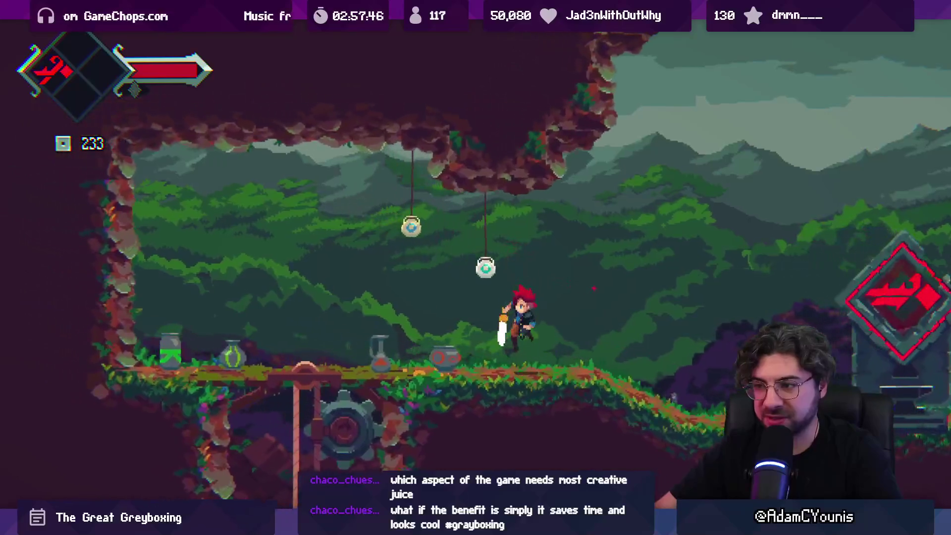
key(x)
key(space)
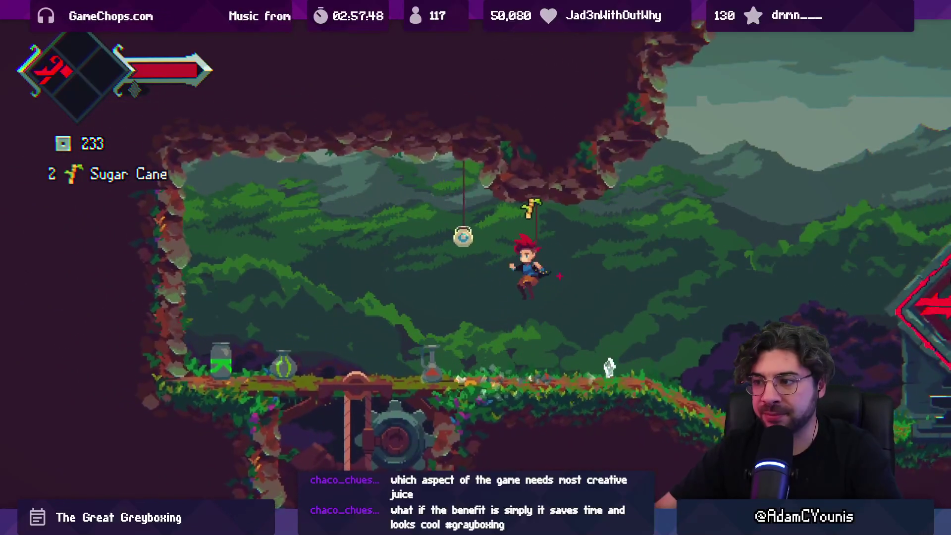
key(x)
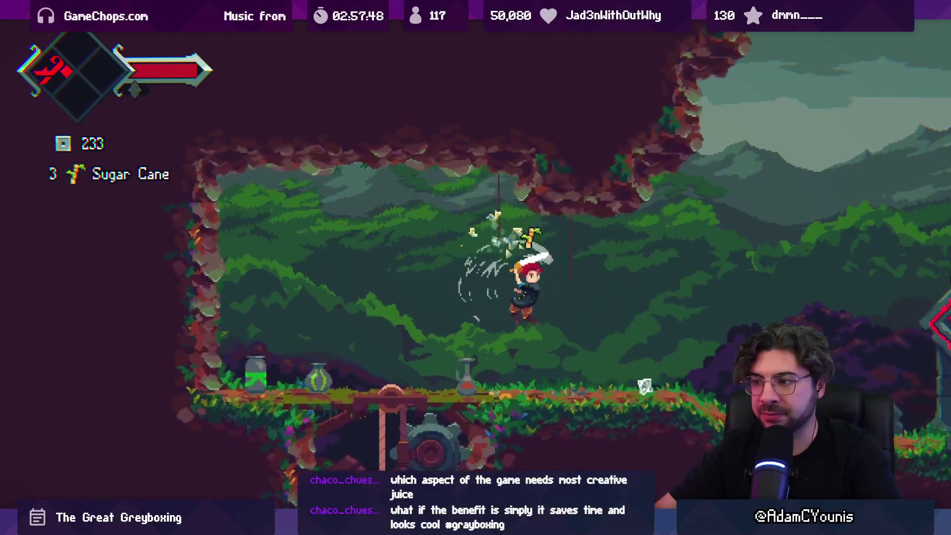
key(Left)
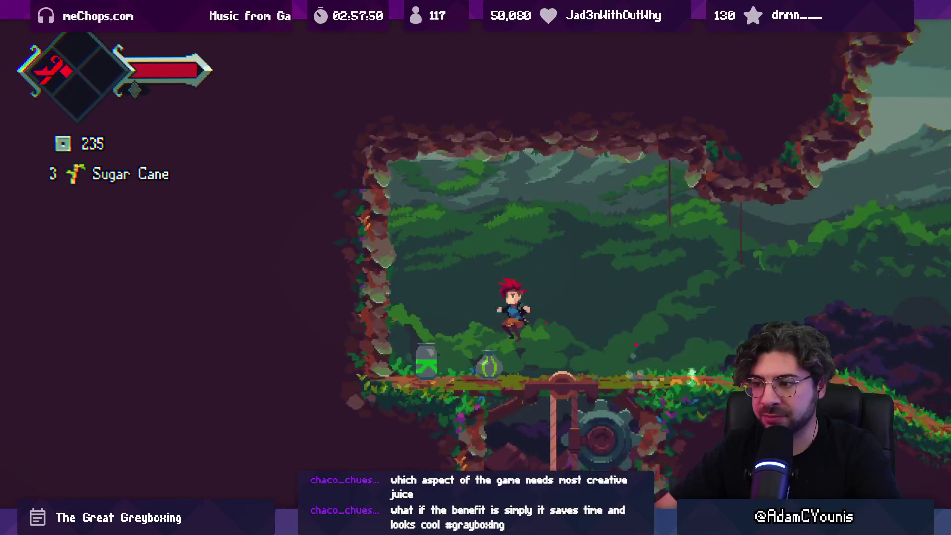
key(x)
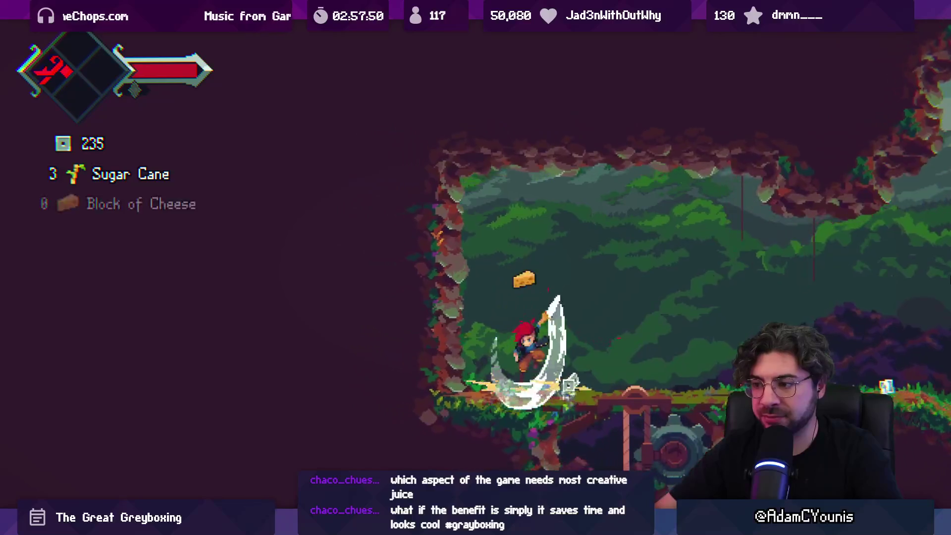
Step: Head back right past the forge shrine and jump up the slope onto the grassy platform
key(Right)
key(space)
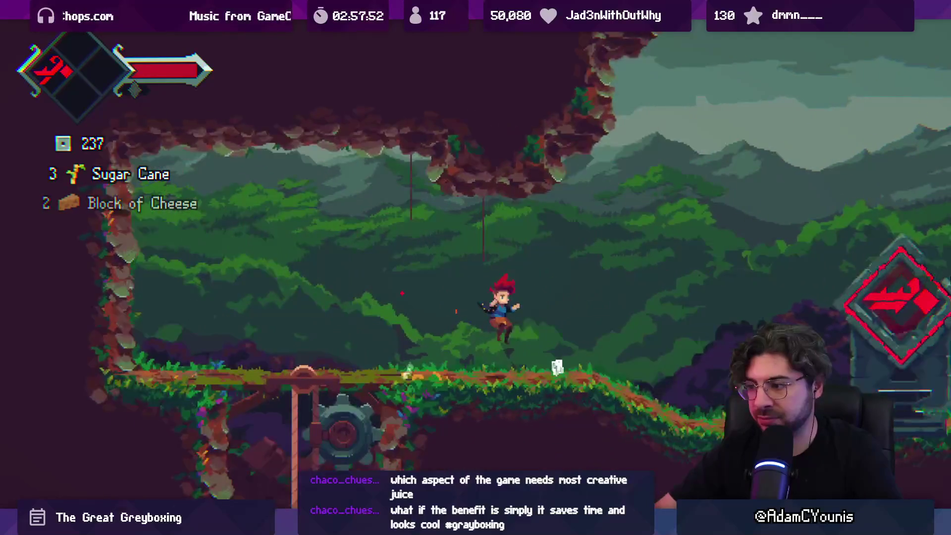
key(Right)
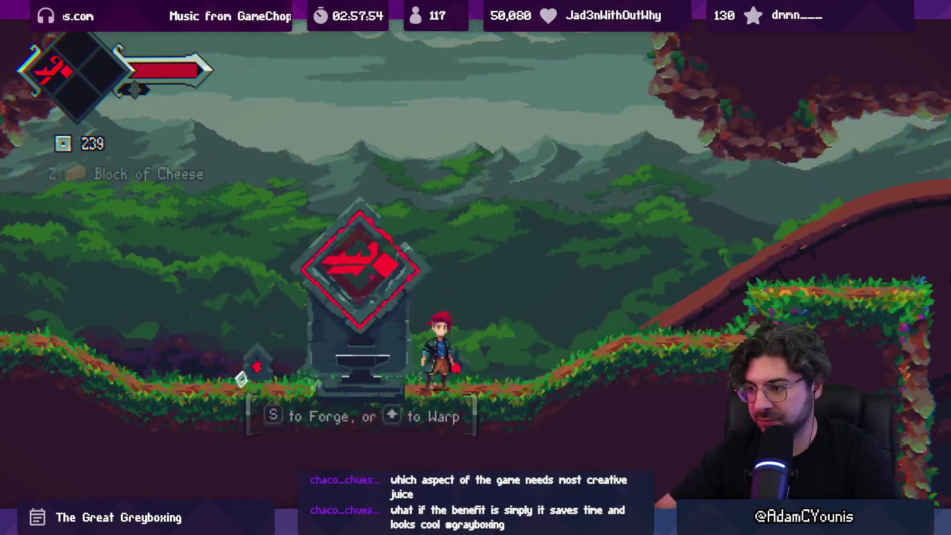
key(space)
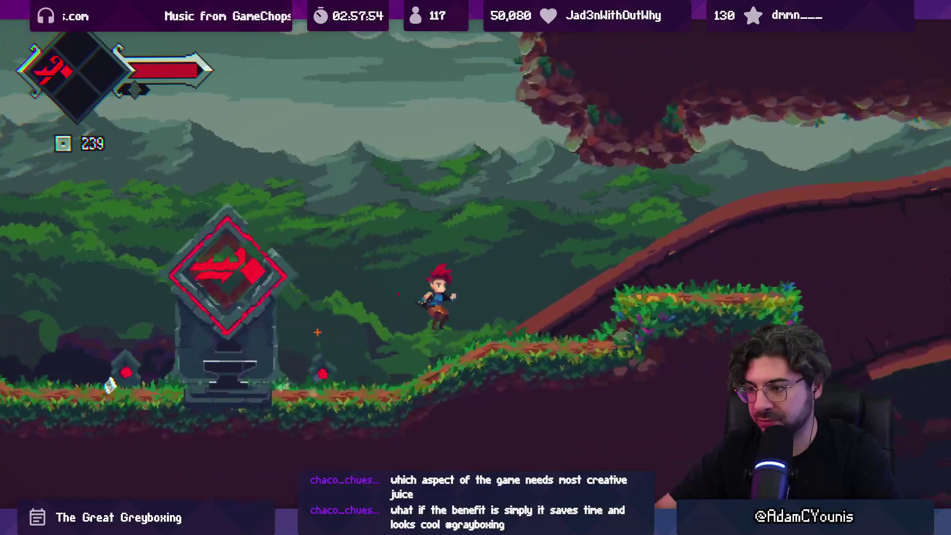
key(Right)
key(space)
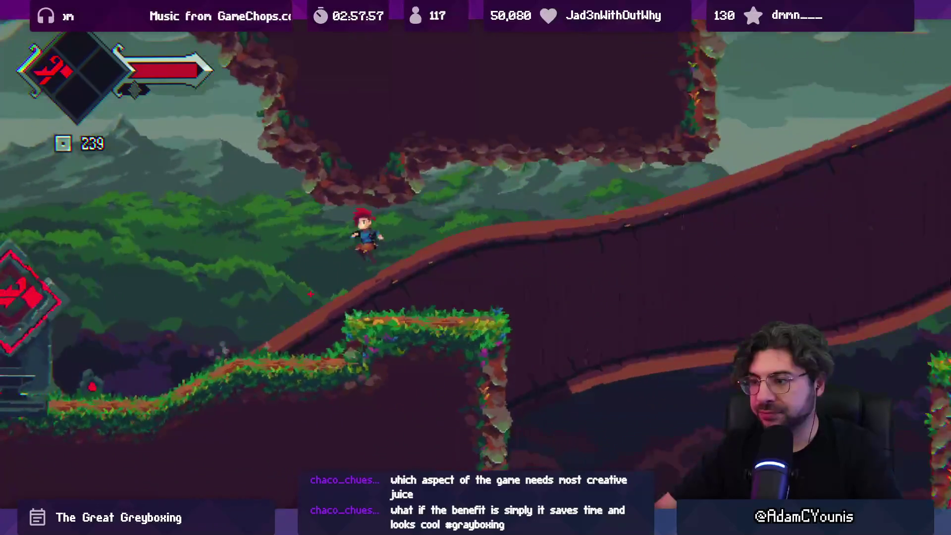
key(Right)
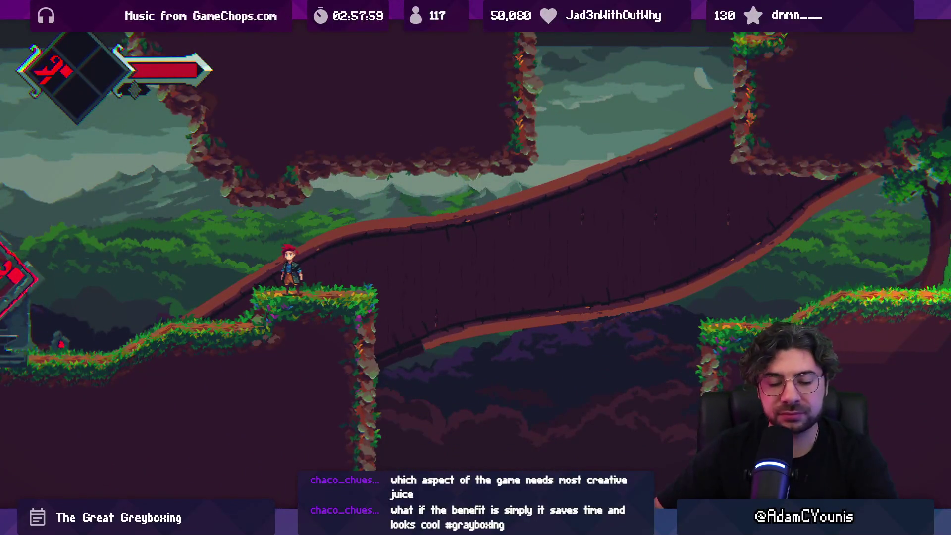
Step: Exit full-screen play, stop play mode, and switch to the Tiled map window
key(shift+space)
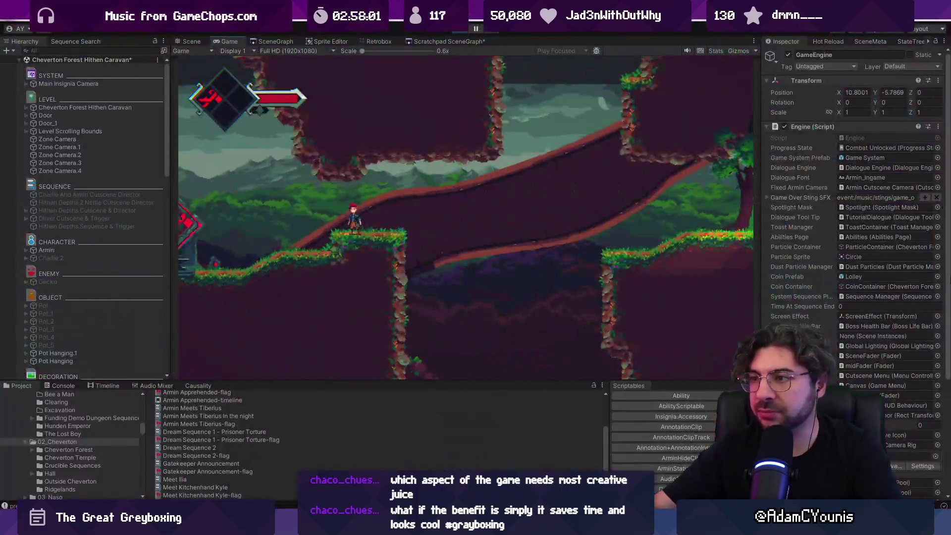
click(456, 29)
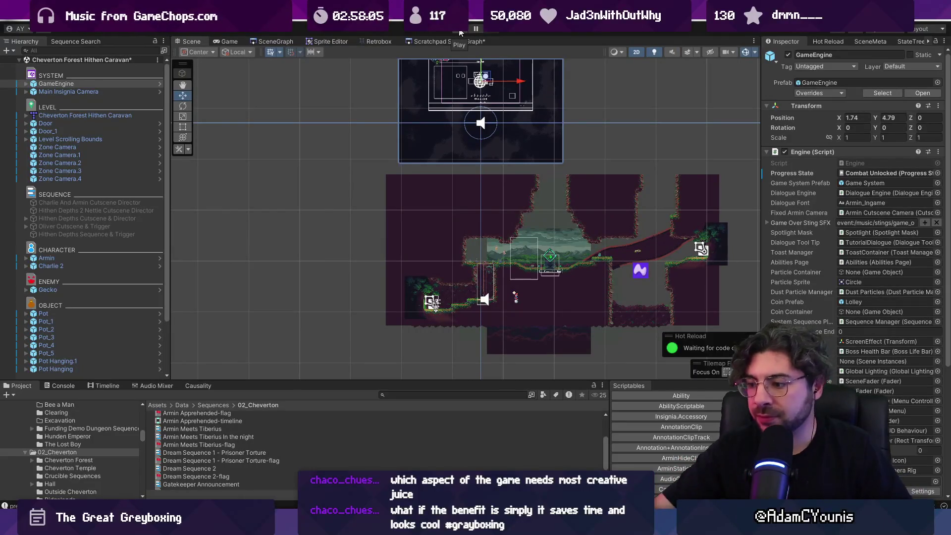
mouse_move(629, 526)
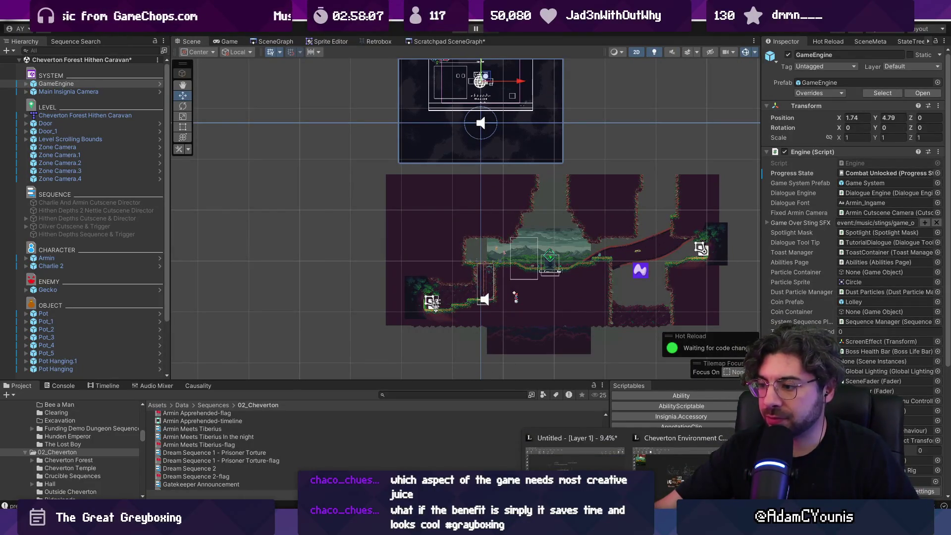
click(679, 461)
Step: Bring the 'Untitled - [Layer 1]' sketch canvas to the front from the taskbar
mouse_move(629, 526)
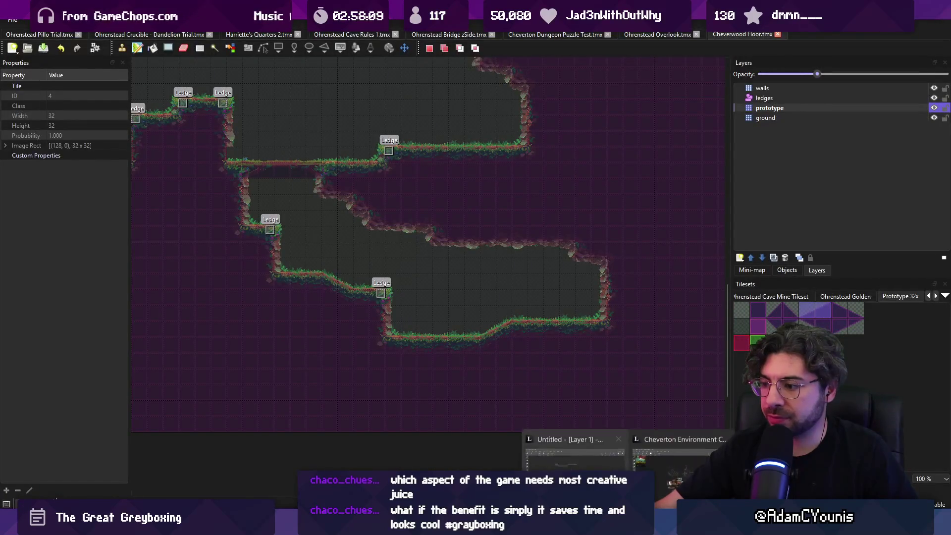
click(620, 467)
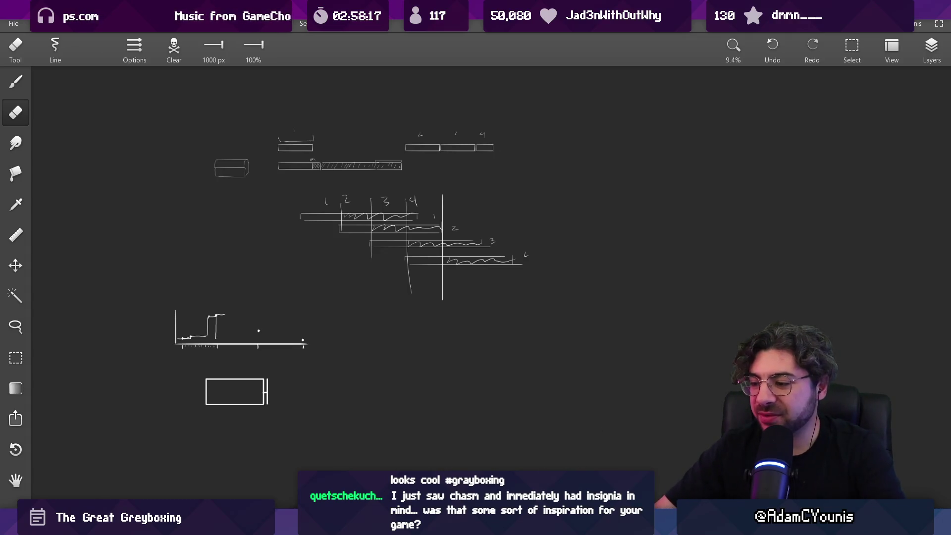
Step: In the browser, search 'chasm screenshot' and open RPGFan's Chasm Screenshots gallery
mouse_move(584, 526)
click(585, 436)
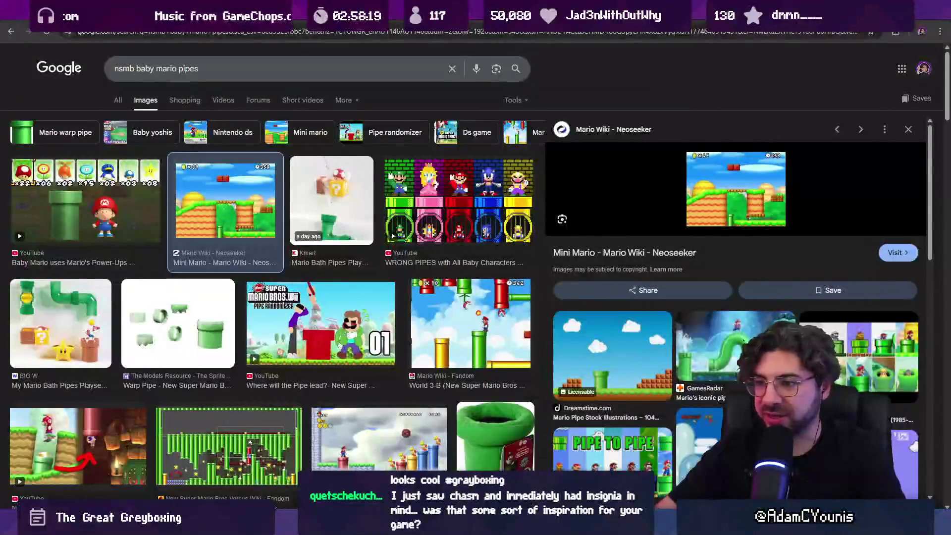
click(352, 34)
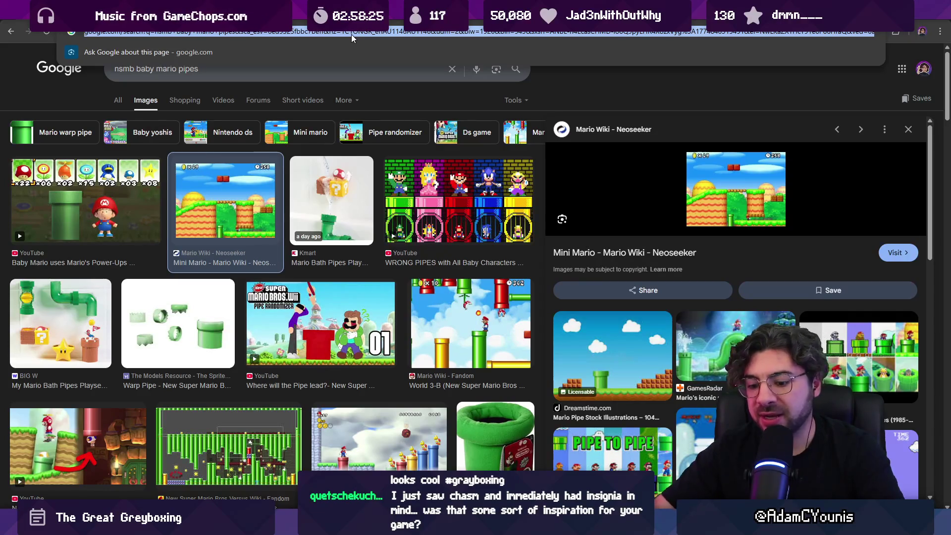
text(chasm screenshot)
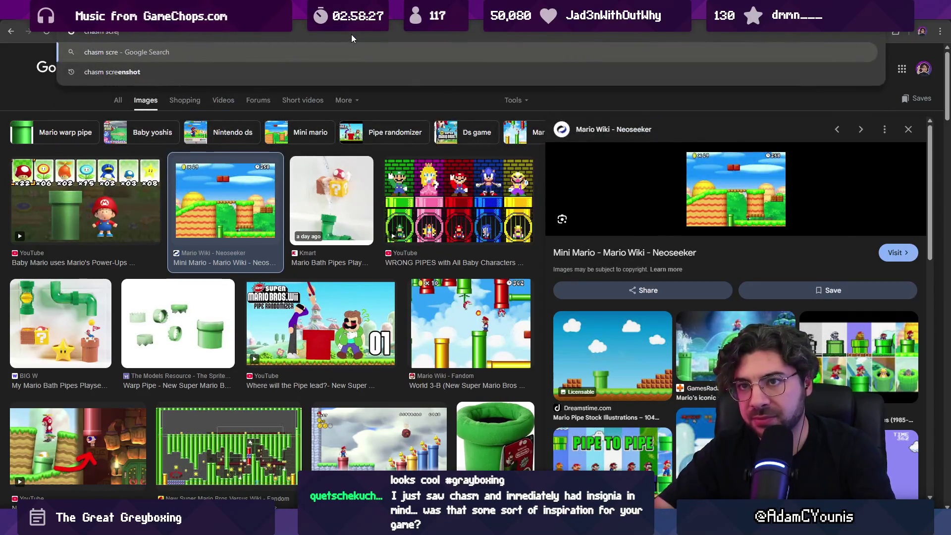
key(Return)
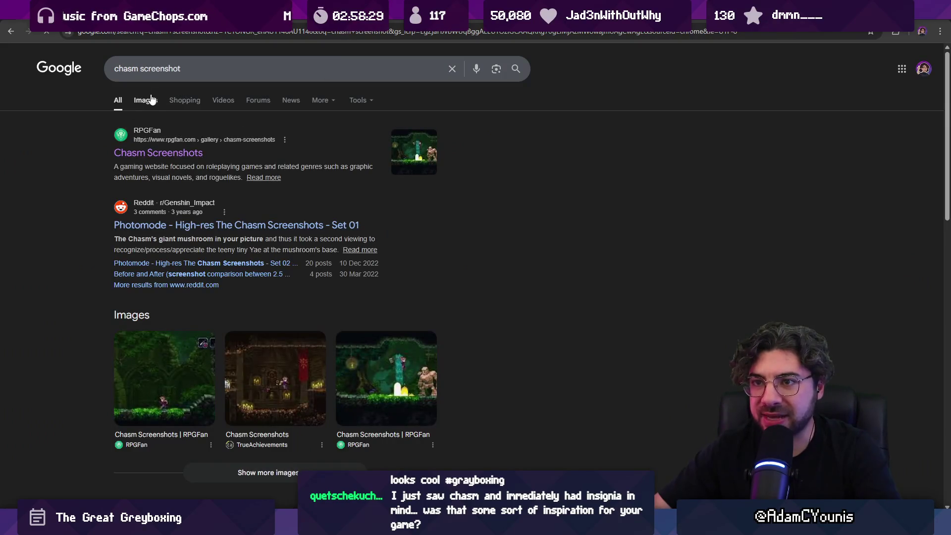
click(165, 158)
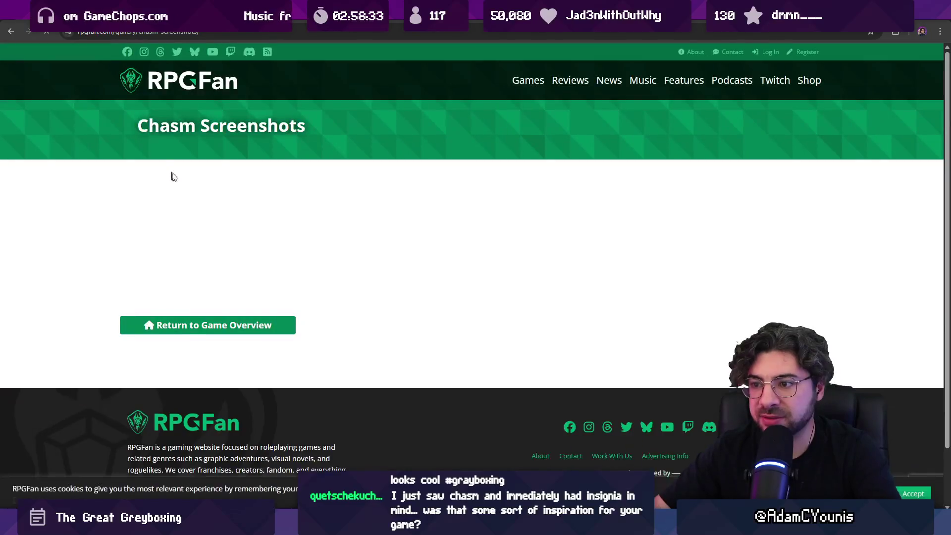
scroll(247, 226, down, 4)
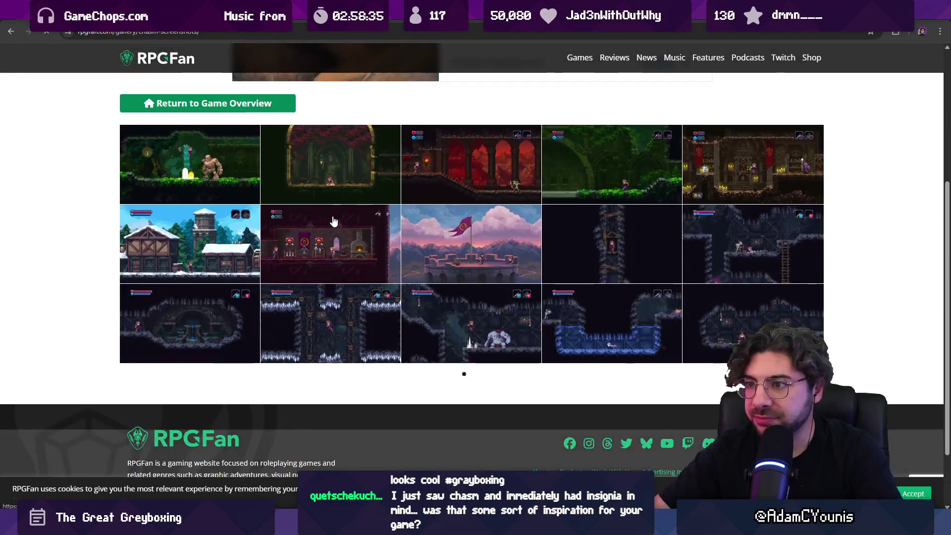
click(314, 180)
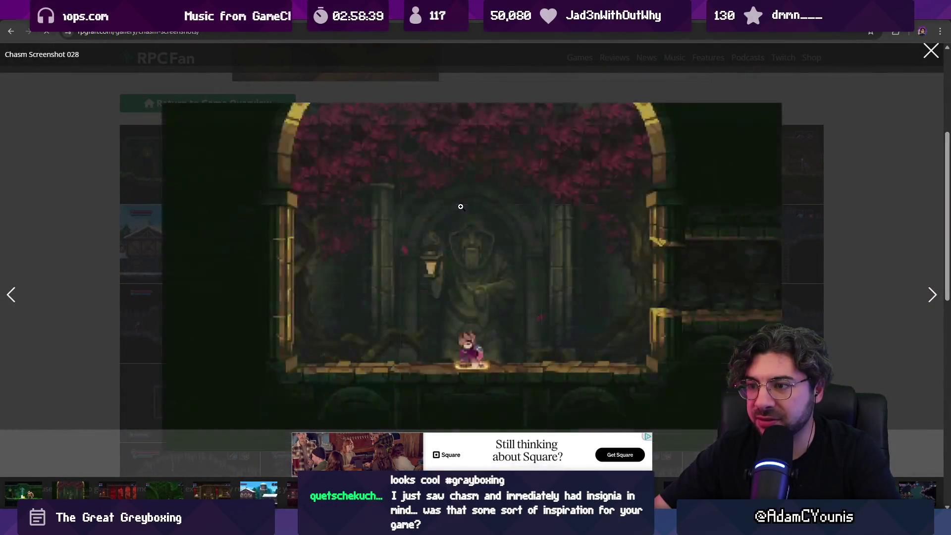
click(454, 259)
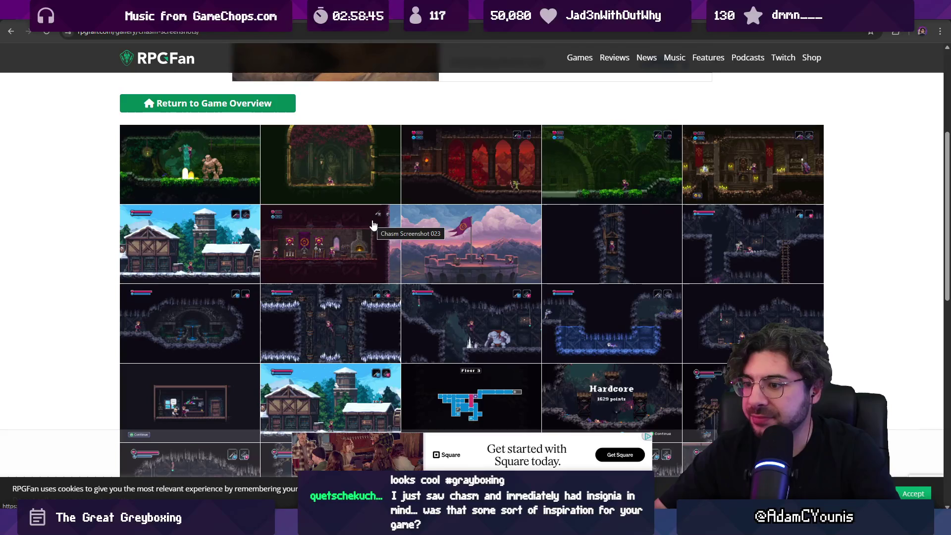
scroll(357, 233, down, 5)
scroll(355, 234, up, 5)
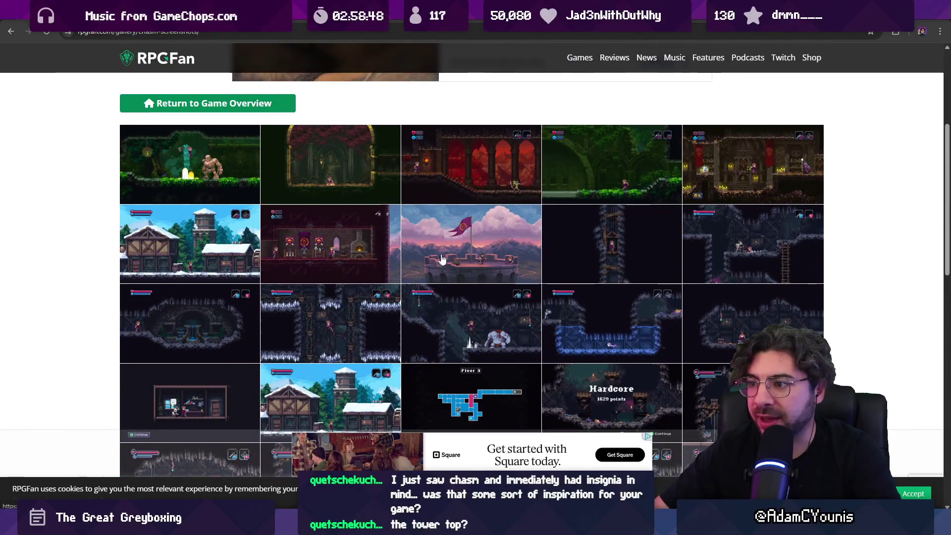
click(446, 255)
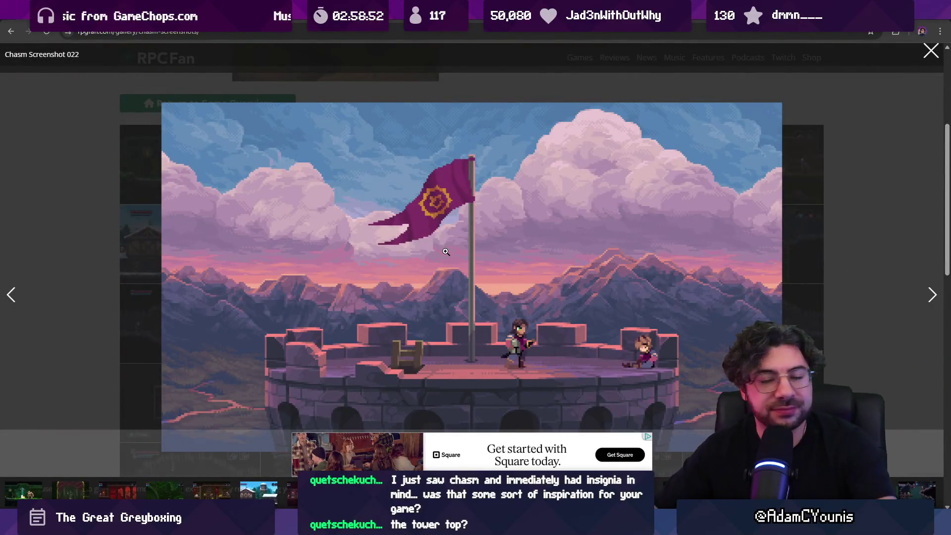
click(443, 252)
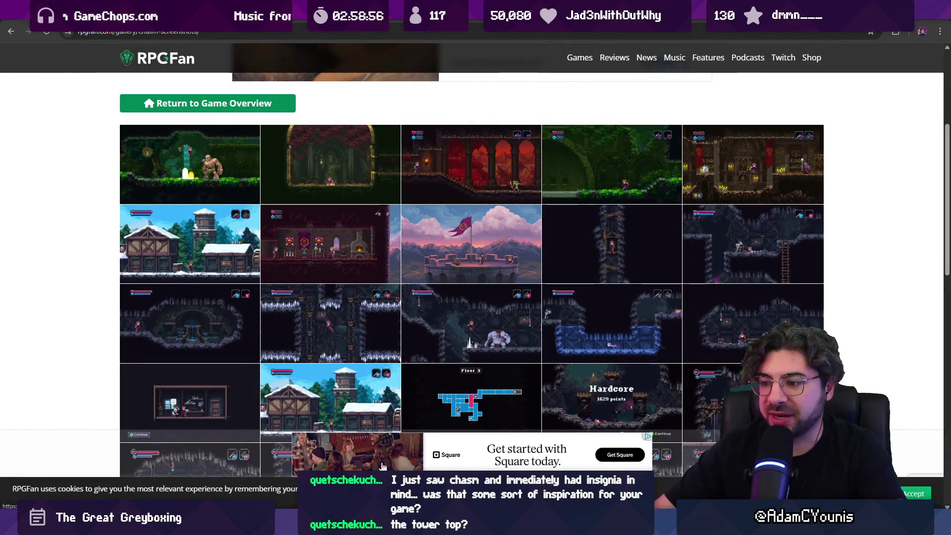
mouse_move(575, 525)
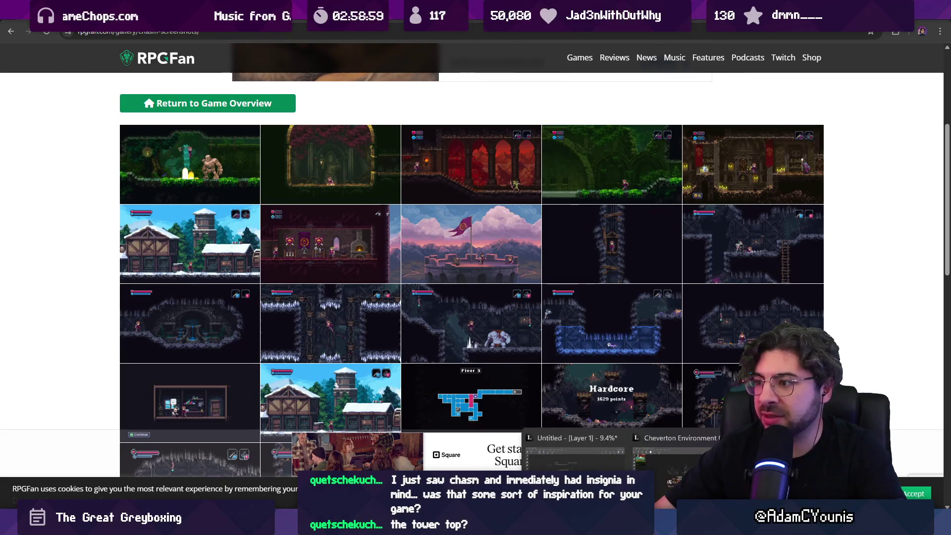
mouse_move(574, 454)
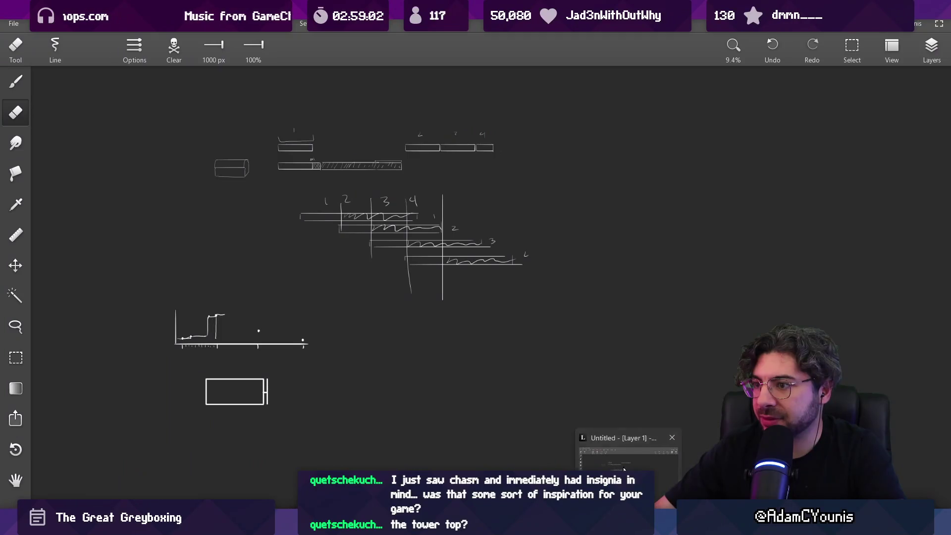
click(624, 470)
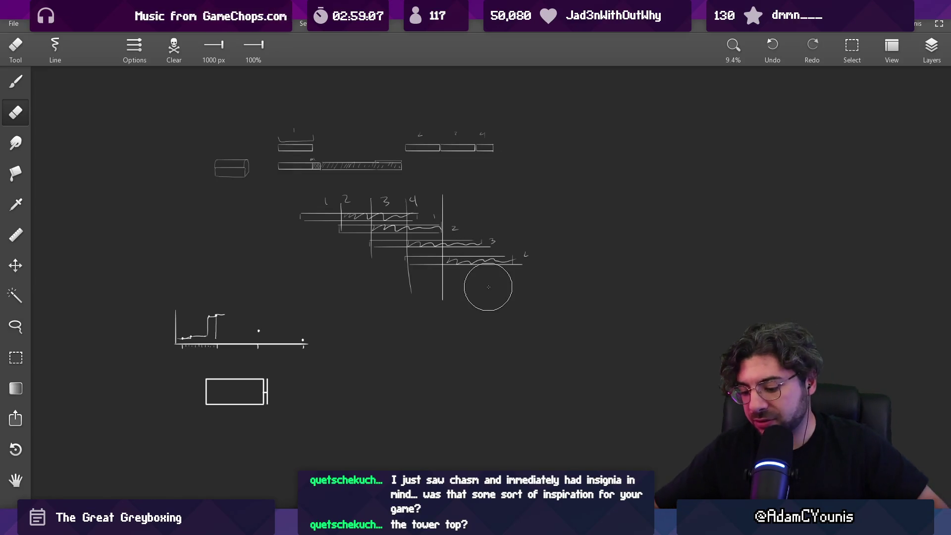
Step: With a 38 px brush, draw a ground line, downward arrow, small ring and scribble mark
drag(458, 307, 367, 240)
scroll(367, 240, up, 5)
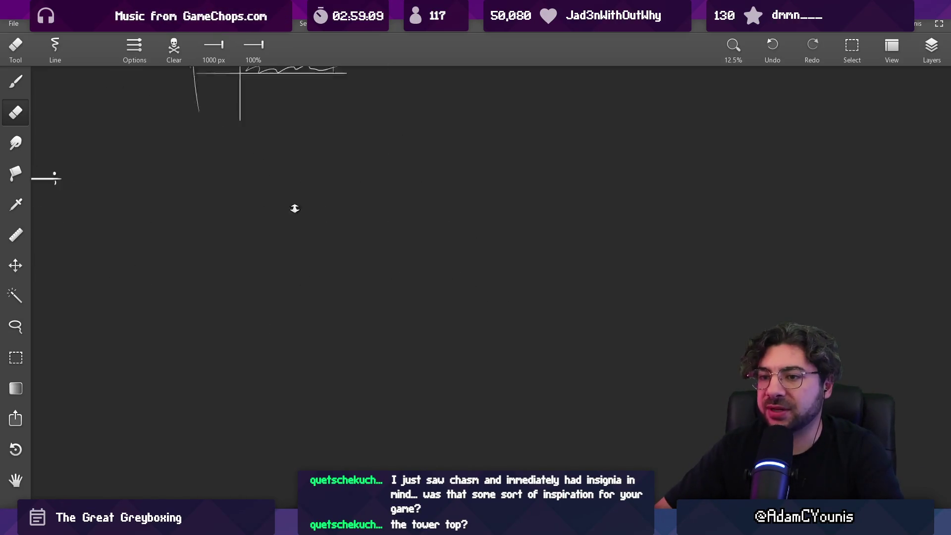
key(b)
key(bracketright)
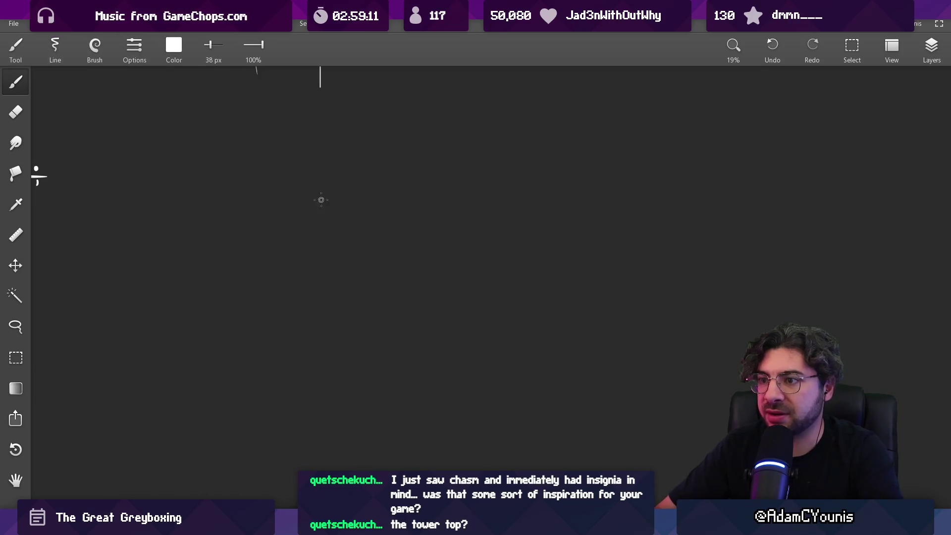
drag(278, 214, 357, 213)
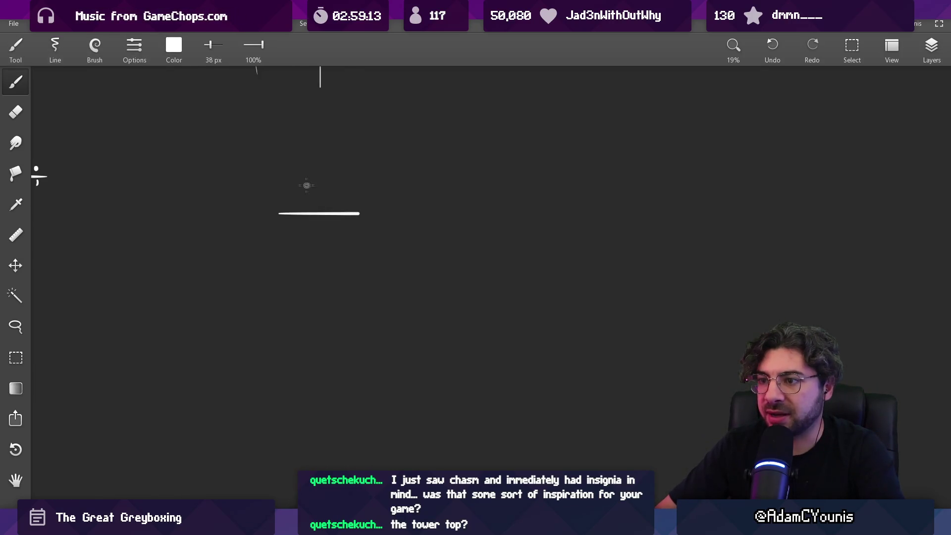
drag(300, 195, 342, 245)
scroll(342, 244, up, 3)
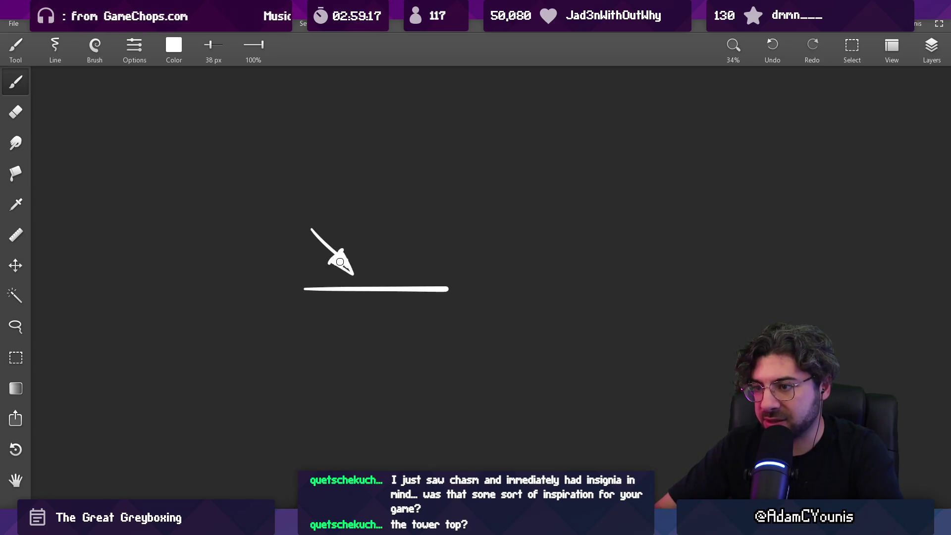
key(e)
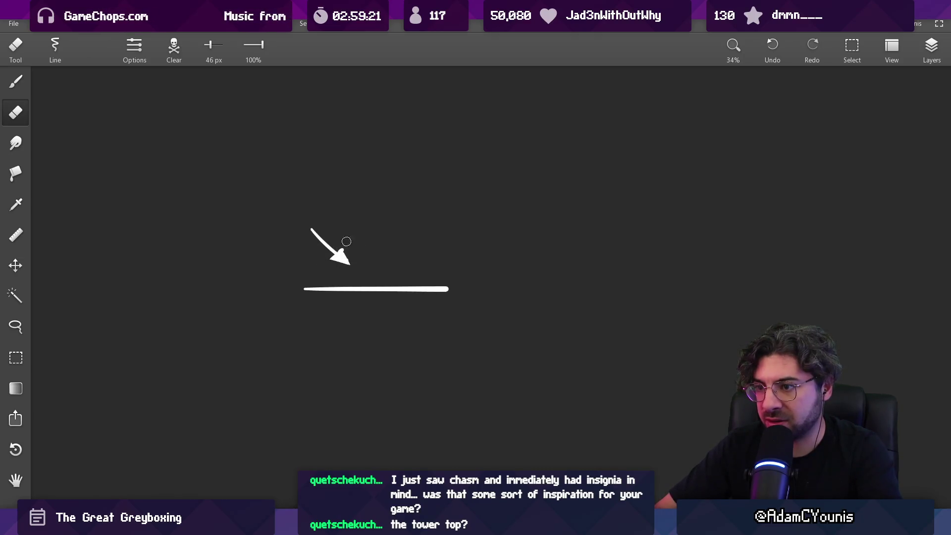
key(l)
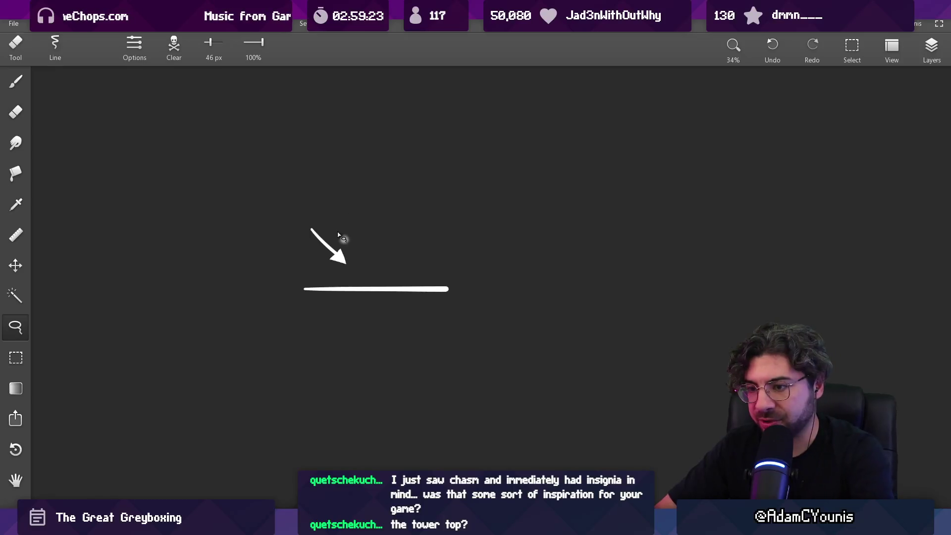
key(b)
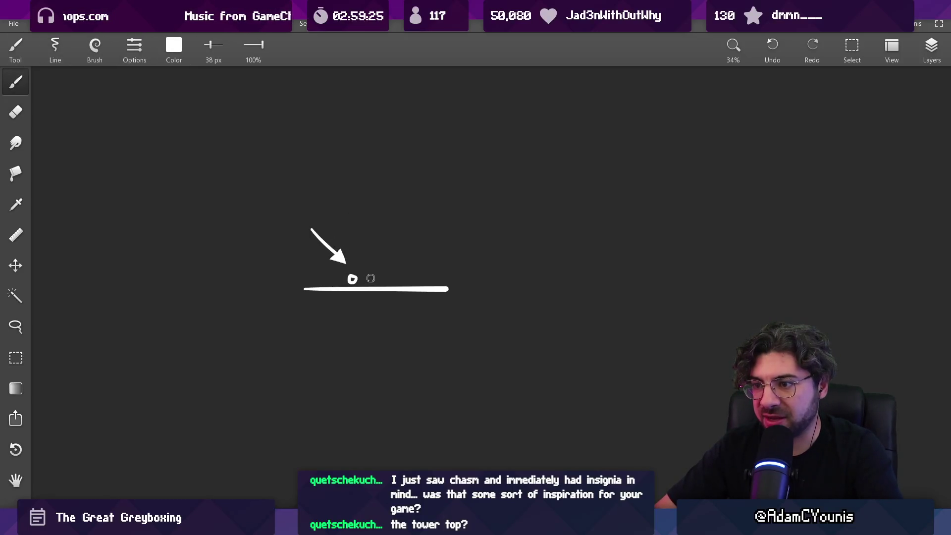
drag(426, 261, 397, 262)
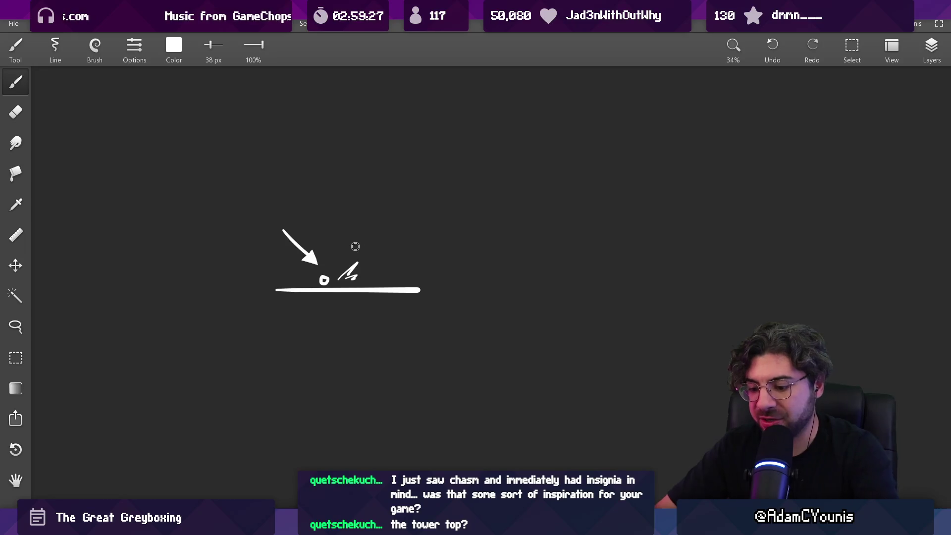
Step: Select the whole arrow, ring and line sketch and place a copy to its right
key(m)
drag(258, 205, 471, 342)
mouse_move(354, 317)
mouse_down()
mouse_move(556, 317)
mouse_move(387, 274)
mouse_up()
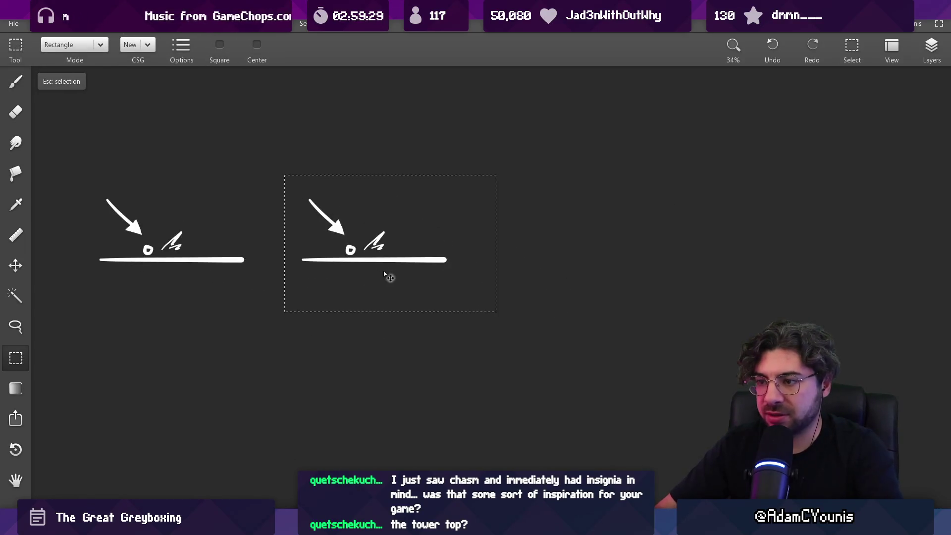
Step: Erase the long ground line from the copied sketch
key(Escape)
key(e)
drag(302, 262, 469, 270)
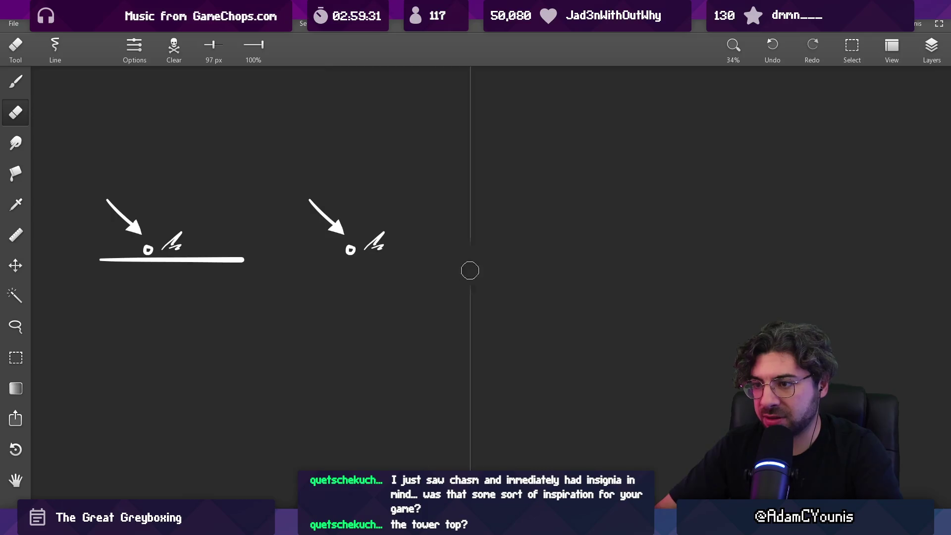
Step: Draw a ledge dropping into two parallel slope lines ending in a straight floor line
key(b)
mouse_move(301, 261)
mouse_down()
mouse_move(346, 261)
mouse_move(403, 321)
mouse_up()
drag(364, 260, 420, 319)
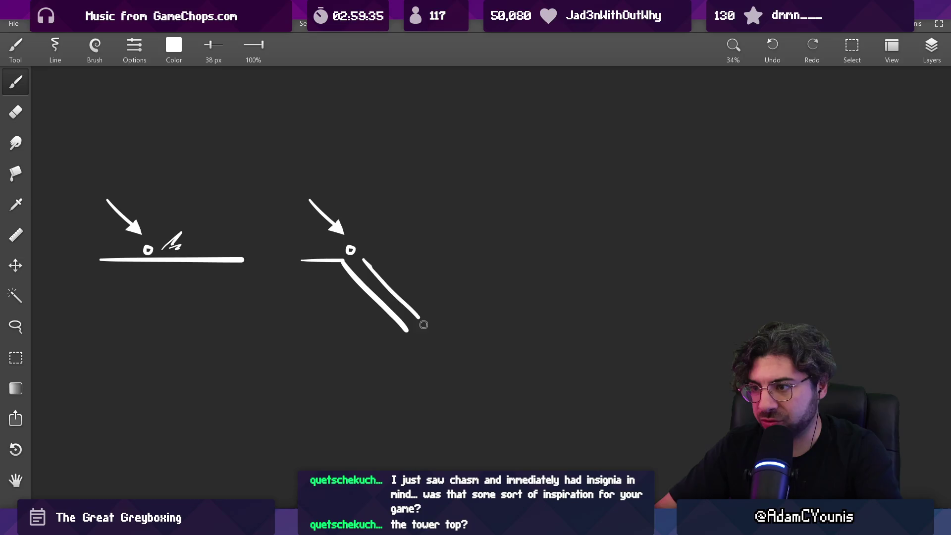
scroll(448, 322, down, 3)
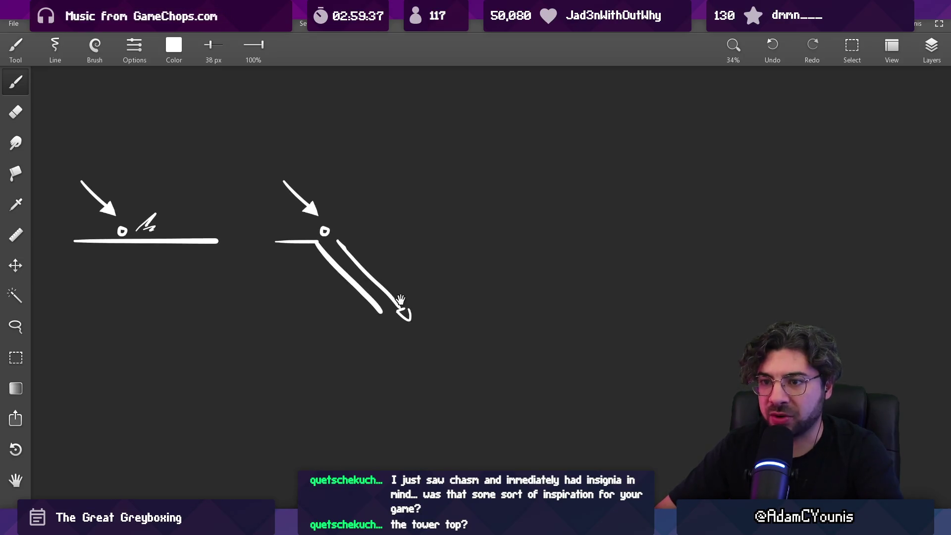
drag(370, 295, 443, 324)
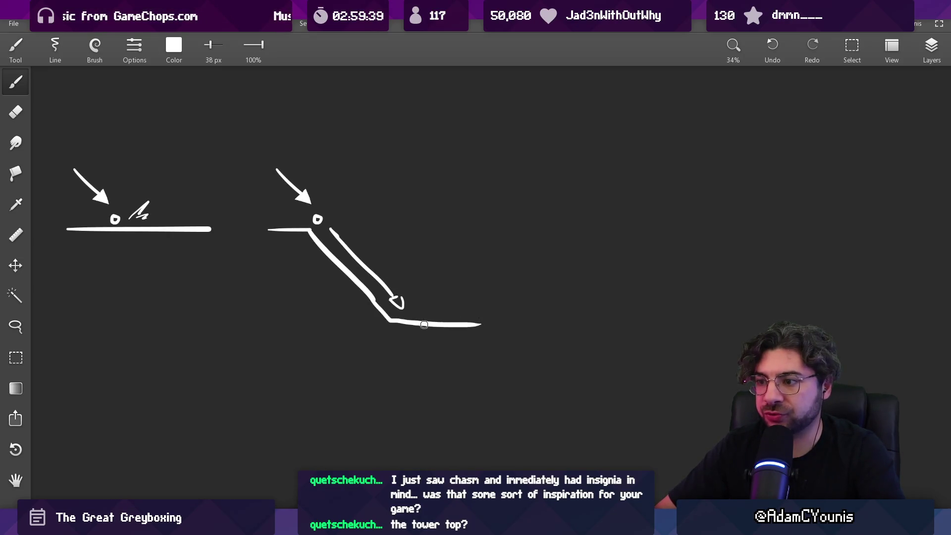
key(ctrl+z)
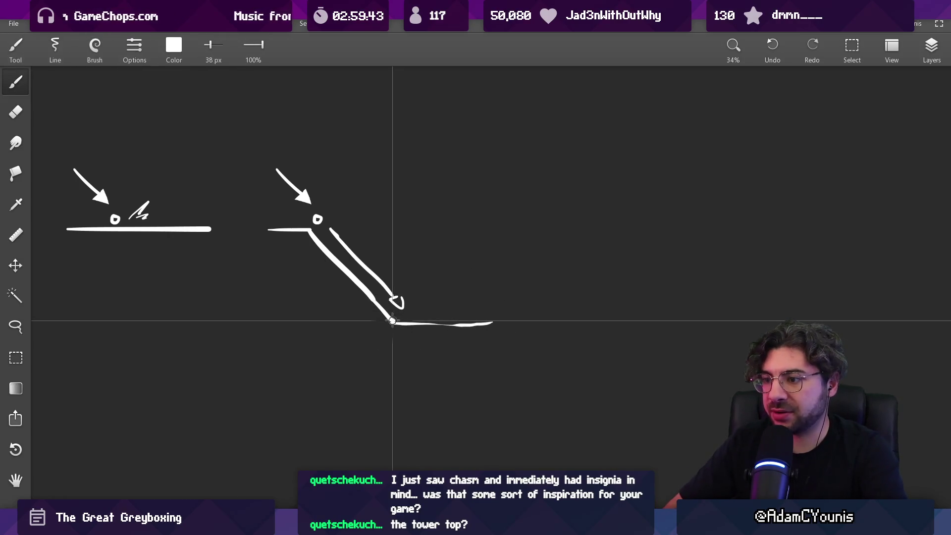
drag(392, 322, 497, 323)
key(e)
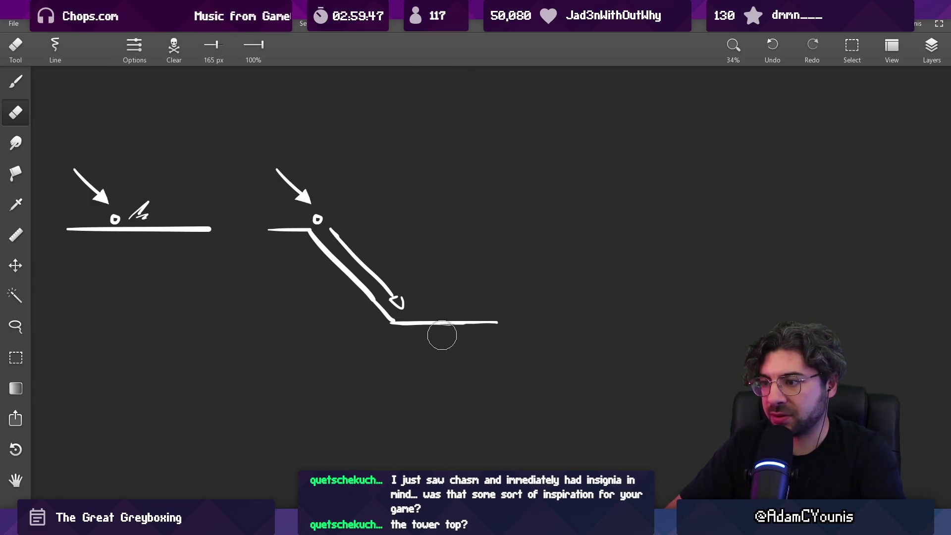
key(ctrl+z)
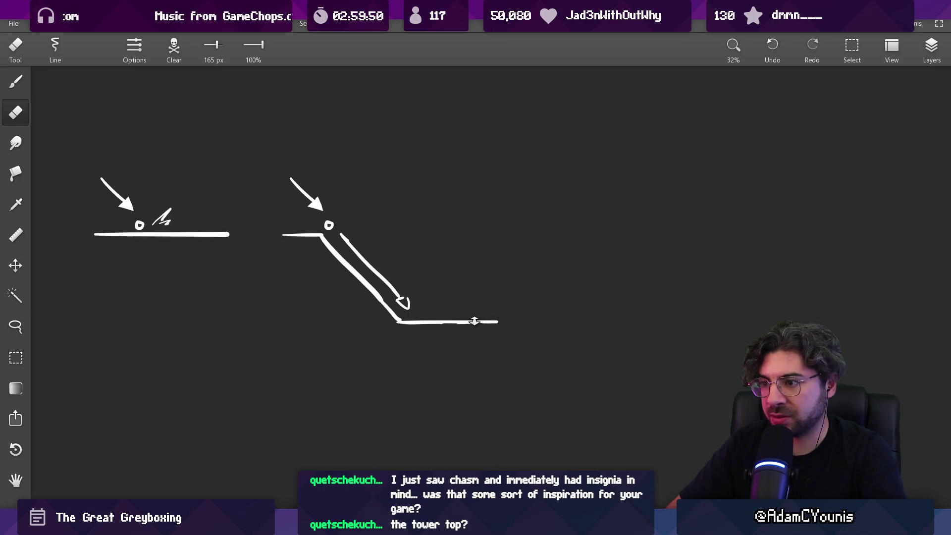
Step: Recentre on the ramps, then draw a tall trial outline to their right and undo it
scroll(446, 336, down, 2)
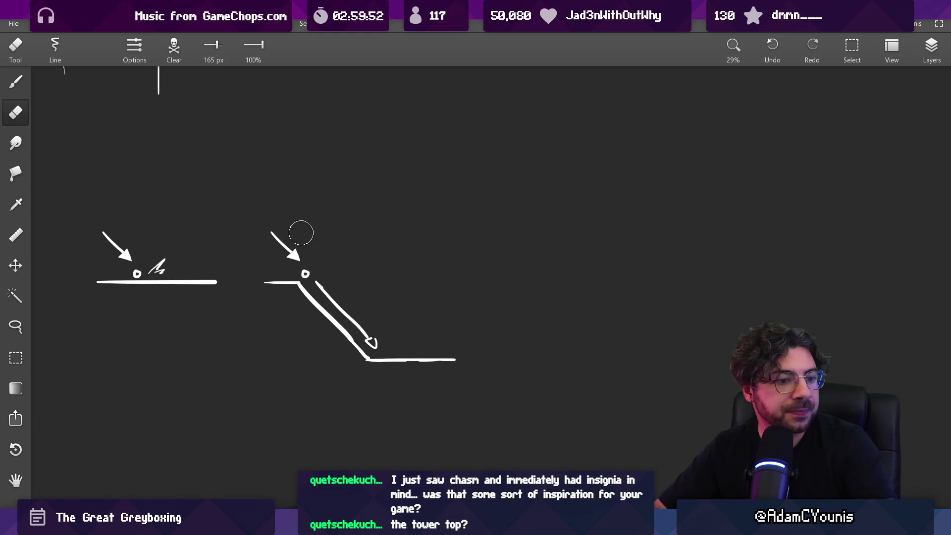
mouse_move(331, 283)
mouse_down()
mouse_move(373, 265)
mouse_move(384, 239)
mouse_up()
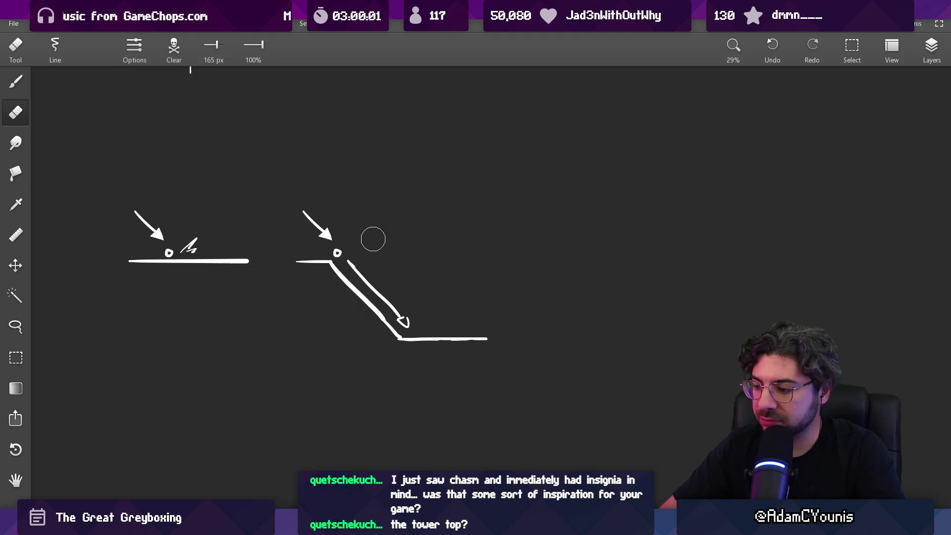
mouse_move(367, 259)
mouse_down()
mouse_move(497, 280)
mouse_move(374, 275)
mouse_up()
key(b)
mouse_move(440, 304)
mouse_down()
mouse_move(365, 276)
mouse_move(388, 276)
mouse_move(404, 244)
mouse_move(610, 246)
mouse_move(529, 245)
mouse_up()
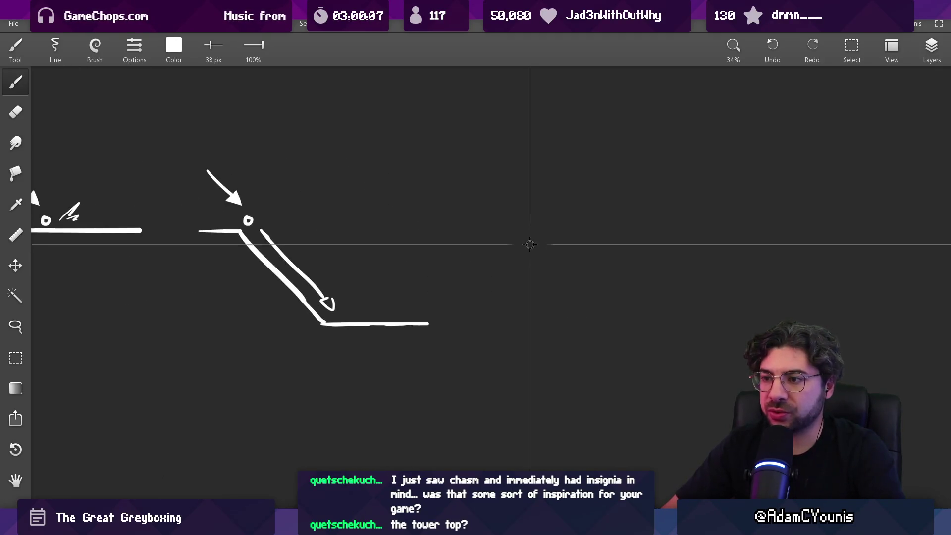
mouse_move(522, 371)
mouse_down()
mouse_move(522, 220)
mouse_move(728, 217)
mouse_move(727, 308)
mouse_up()
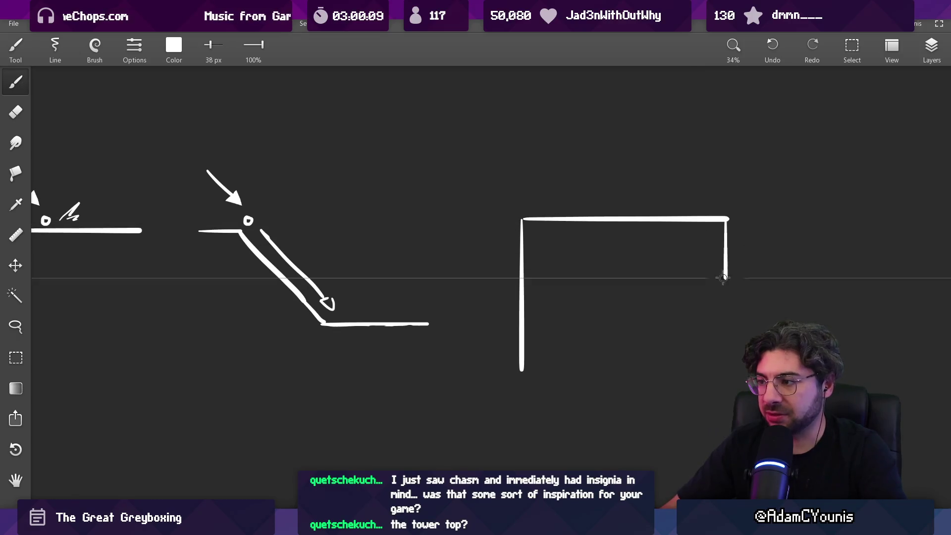
key(ctrl+z)
key(ctrl+z)
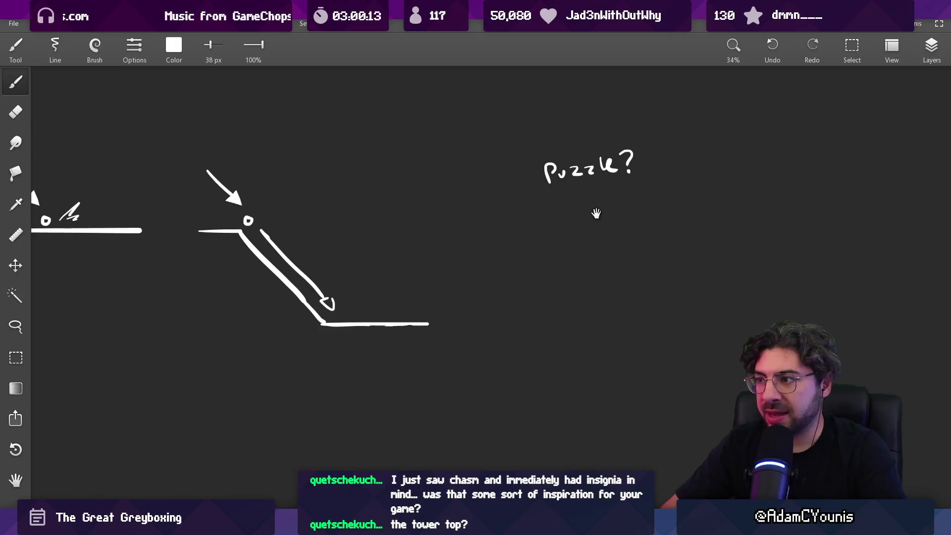
Step: Handwrite 'Puzzle?' right of the two ramp sketches, then pan back to the ramps
drag(596, 213, 570, 251)
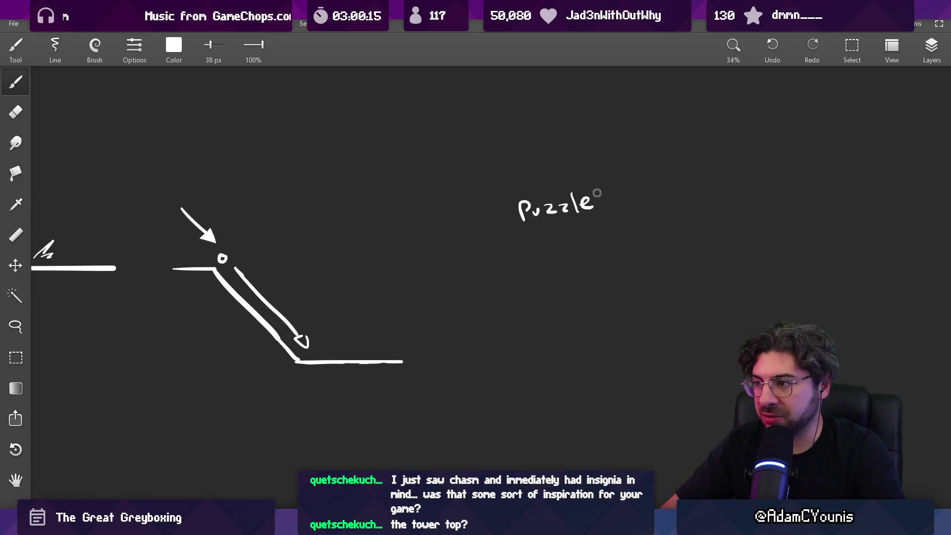
scroll(614, 214, down, 3)
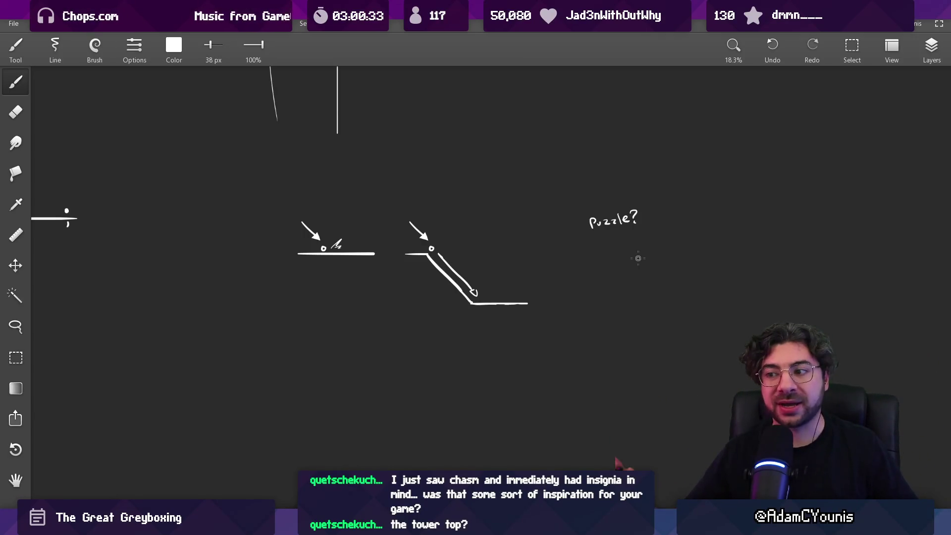
mouse_move(437, 286)
mouse_down()
mouse_move(301, 272)
mouse_move(355, 303)
mouse_move(333, 286)
mouse_up()
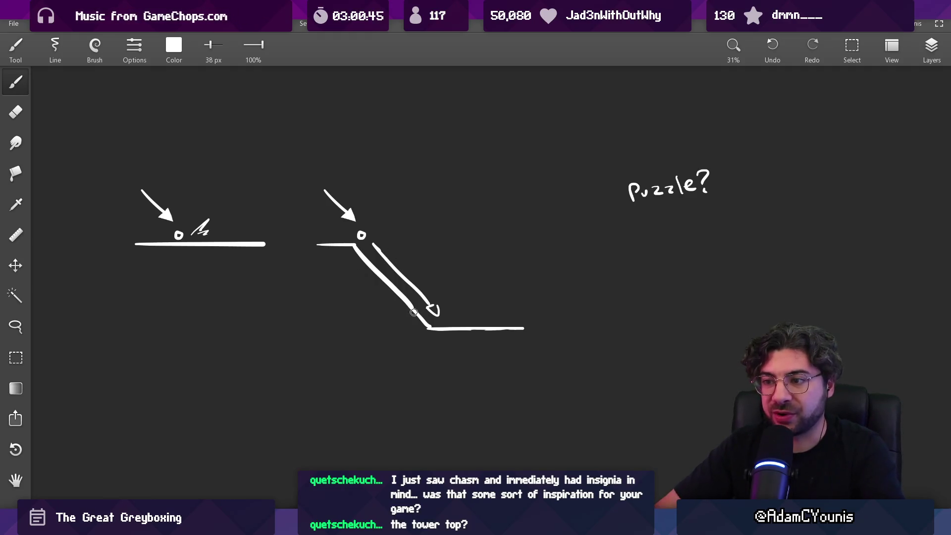
Step: Erase the stray hook on the ramp's arrowhead so the arrow ends in a sharp point
key(e)
drag(436, 312, 430, 306)
key(b)
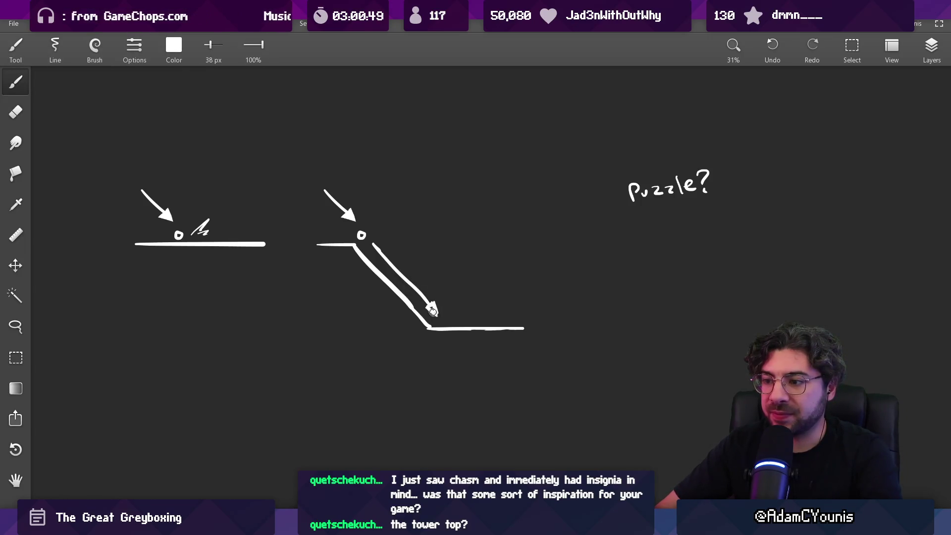
key(e)
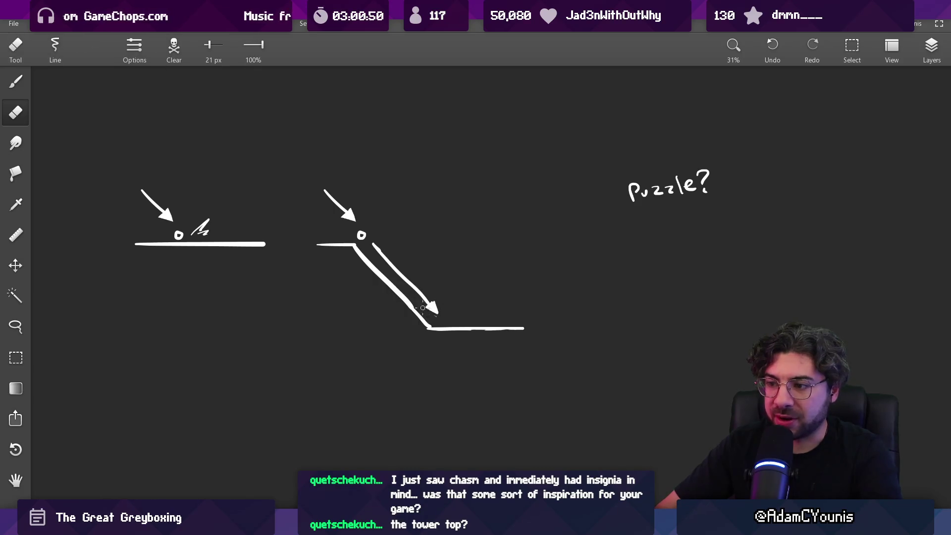
key(b)
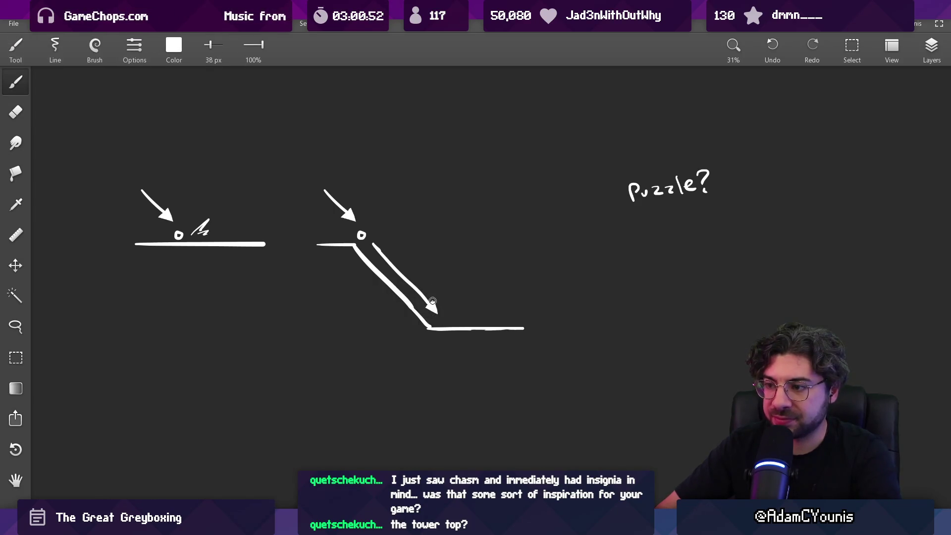
key(e)
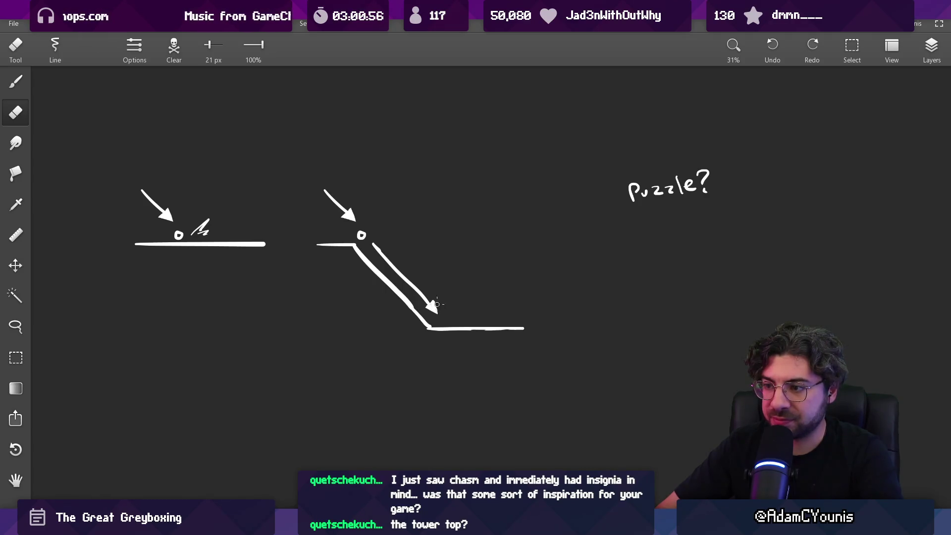
scroll(441, 294, down, 5)
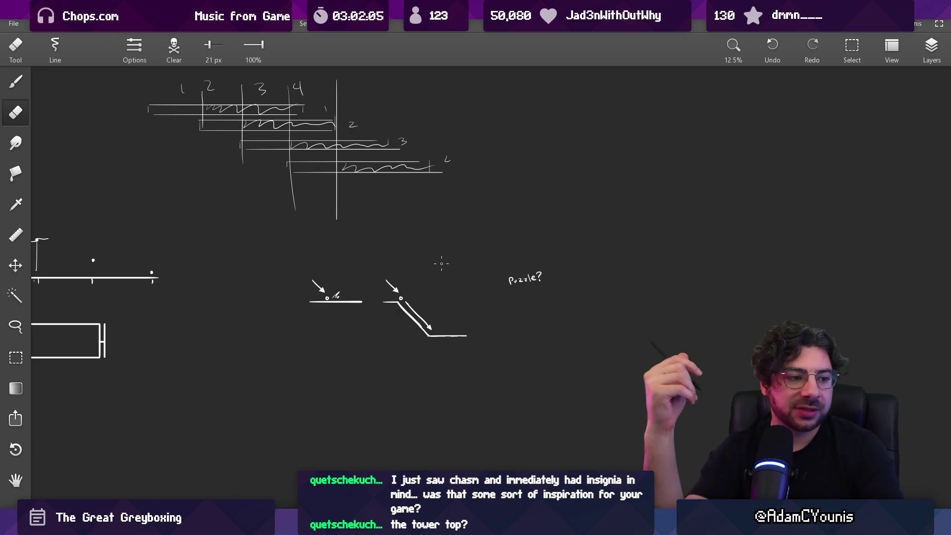
scroll(427, 262, up, 3)
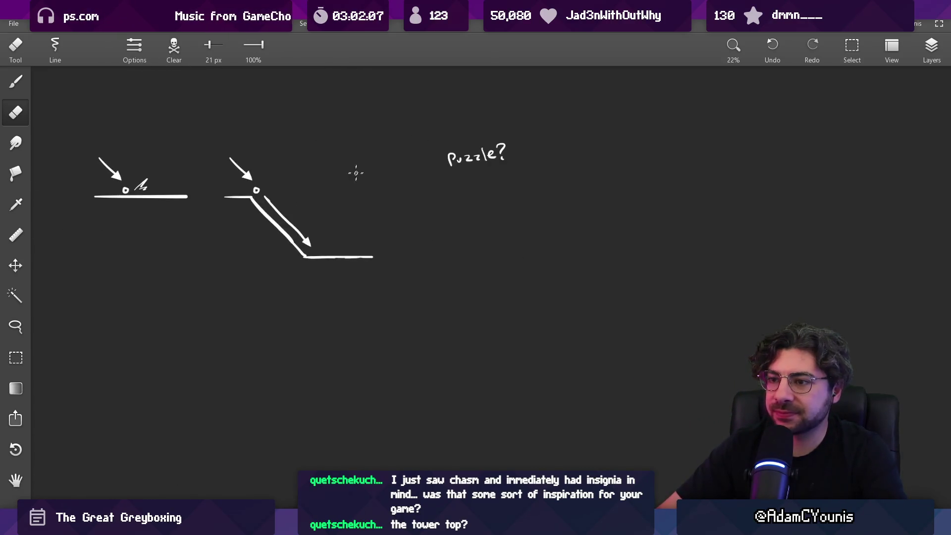
scroll(356, 173, up, 2)
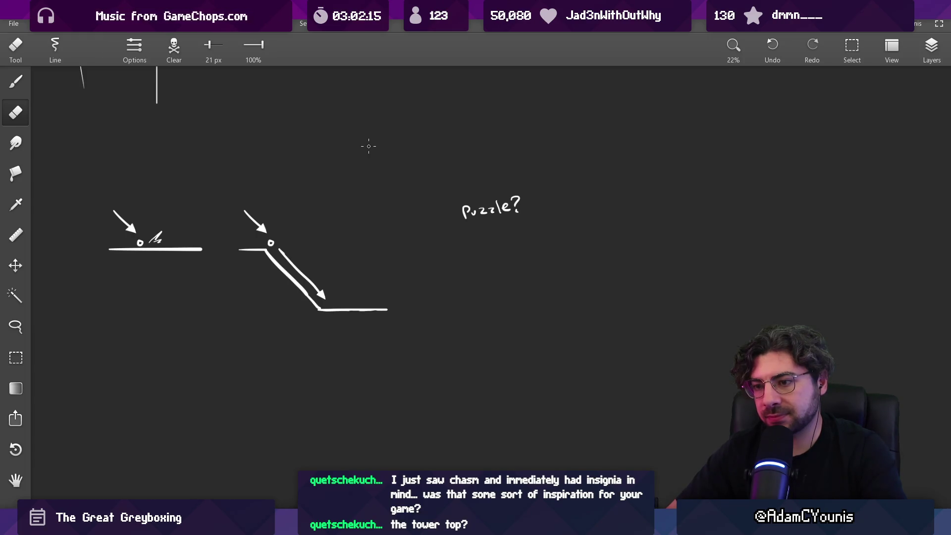
scroll(357, 233, down, 3)
scroll(322, 228, up, 3)
Step: Handwrite 'stop early' beneath the sliding ramp sketch
key(b)
mouse_move(303, 270)
mouse_down()
mouse_move(293, 280)
mouse_move(314, 282)
mouse_up()
drag(305, 269, 320, 268)
mouse_move(328, 270)
mouse_down()
mouse_move(422, 265)
mouse_move(428, 287)
mouse_up()
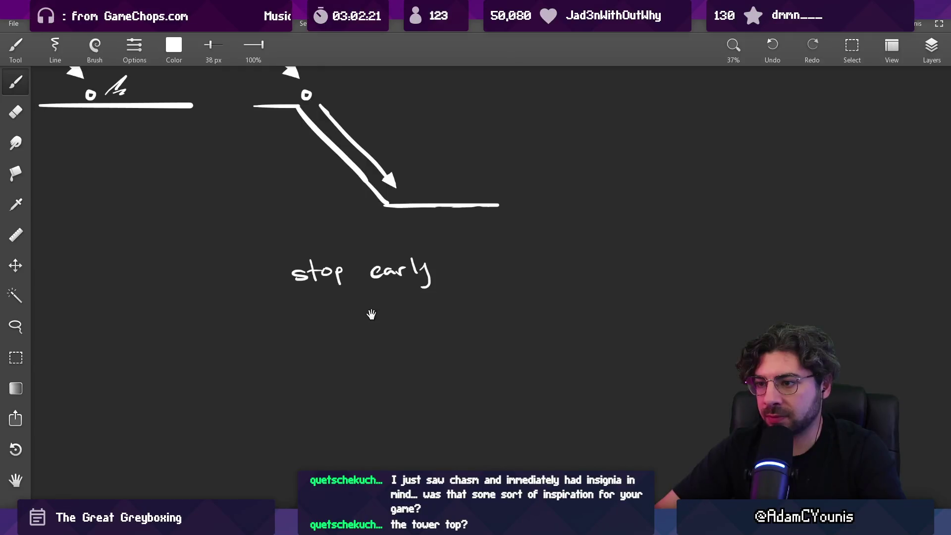
Step: Write 'stop late' under 'stop early'
drag(372, 315, 394, 262)
drag(322, 266, 311, 278)
mouse_move(328, 260)
mouse_down()
mouse_move(330, 280)
mouse_move(337, 268)
mouse_up()
drag(337, 267, 354, 283)
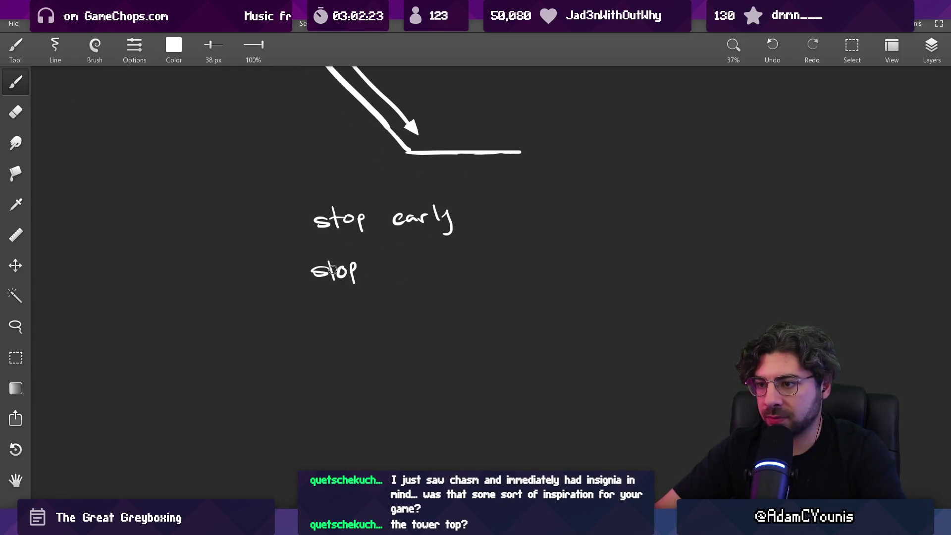
drag(396, 255, 395, 272)
drag(415, 260, 422, 272)
drag(425, 265, 438, 260)
scroll(383, 257, down, 2)
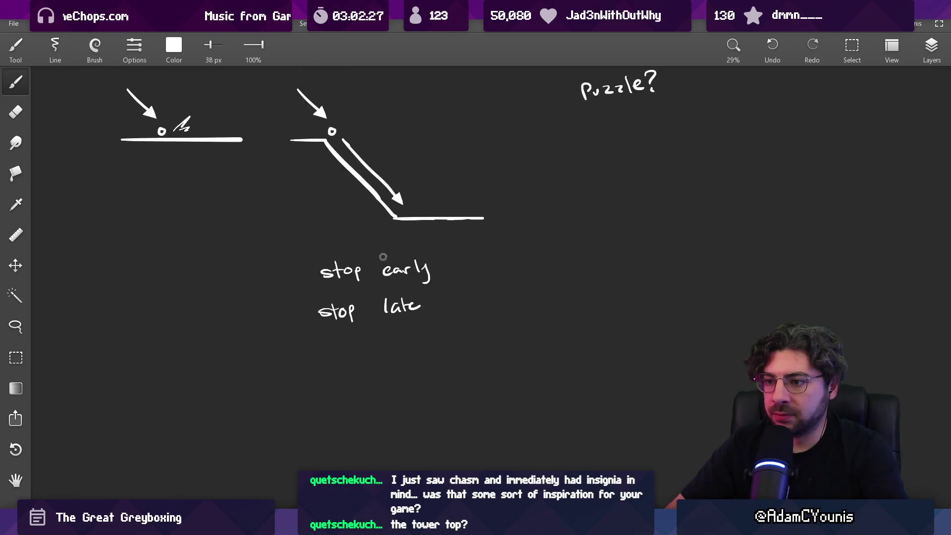
Step: Write 'use elsewhere' below 'stop late', erasing the faint h to redraw it boldly
mouse_move(320, 354)
mouse_down()
mouse_move(323, 367)
mouse_move(327, 355)
mouse_up()
mouse_move(339, 355)
mouse_down()
mouse_move(336, 365)
mouse_move(401, 365)
mouse_up()
mouse_move(416, 351)
mouse_down()
mouse_move(413, 358)
mouse_move(432, 349)
mouse_move(489, 351)
mouse_move(479, 354)
mouse_up()
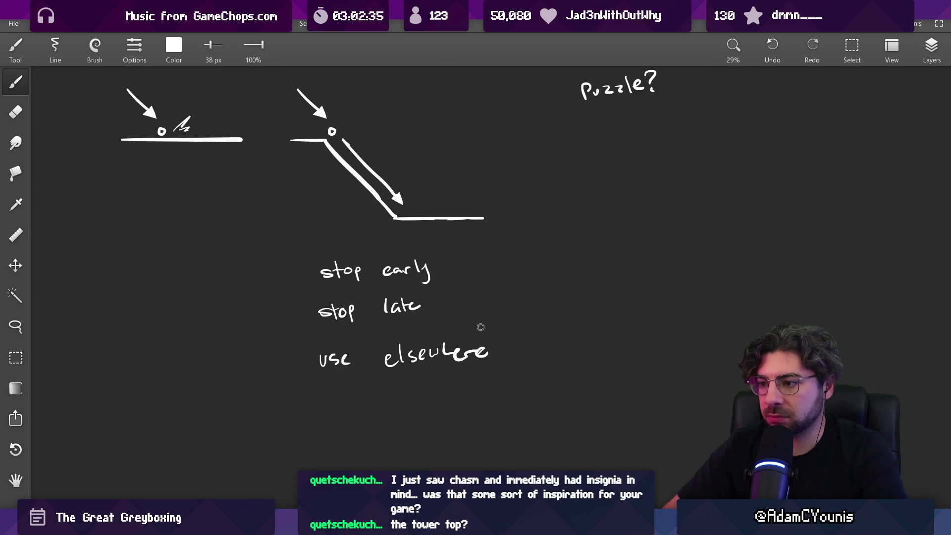
scroll(481, 327, down, 3)
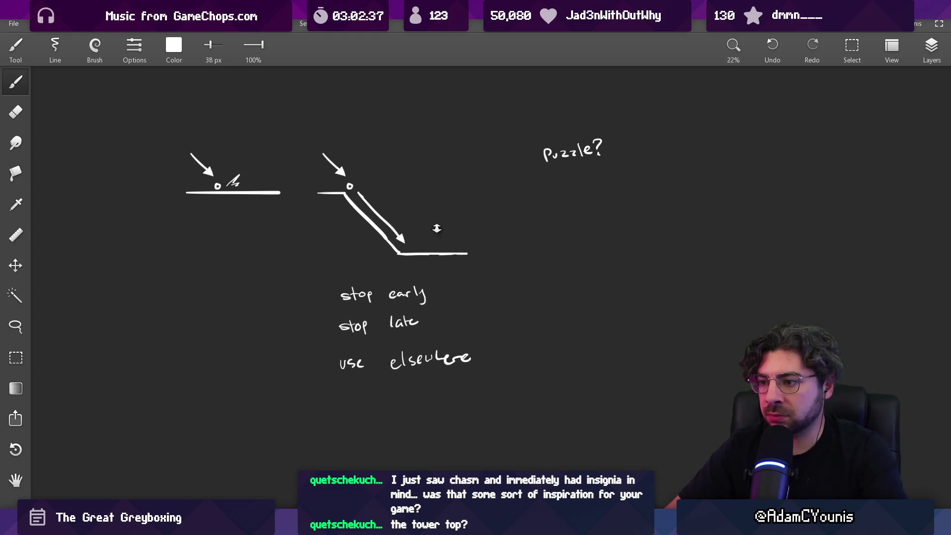
scroll(434, 366, up, 4)
key(e)
drag(441, 328, 452, 351)
key(b)
scroll(459, 313, down, 3)
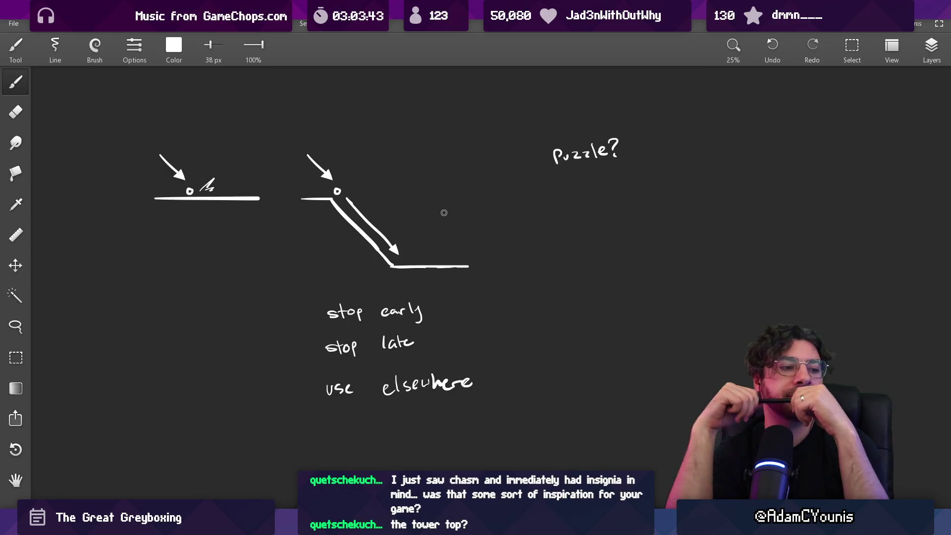
Step: Draw a V of two slanted walls, each with a parallel inner line
mouse_move(325, 223)
mouse_down()
mouse_move(342, 299)
mouse_move(430, 314)
mouse_move(414, 314)
mouse_move(368, 269)
mouse_move(378, 255)
mouse_move(287, 251)
mouse_up()
drag(285, 208, 358, 283)
drag(420, 284, 497, 202)
drag(304, 205, 350, 263)
drag(469, 190, 428, 255)
Step: Draw a circle between the walls with two lower struts and a curved arrow inside
mouse_move(391, 148)
mouse_down()
mouse_move(403, 179)
mouse_move(380, 145)
mouse_move(381, 168)
mouse_up()
key(ctrl+z)
drag(358, 210, 328, 231)
drag(418, 213, 439, 230)
drag(425, 146, 411, 162)
drag(329, 141, 352, 168)
key(ctrl+z)
mouse_move(388, 132)
mouse_down()
mouse_move(421, 168)
mouse_move(398, 205)
mouse_up()
drag(375, 164, 382, 212)
Step: Erase part of the top arrow's arc with an enlarged eraser
key(e)
key(bracketright)
mouse_move(377, 174)
mouse_down()
mouse_move(401, 188)
mouse_move(399, 203)
mouse_move(404, 181)
mouse_move(395, 199)
mouse_move(402, 210)
mouse_move(407, 193)
mouse_move(378, 208)
mouse_move(416, 195)
mouse_up()
key(b)
scroll(410, 241, down, 3)
scroll(409, 242, up, 2)
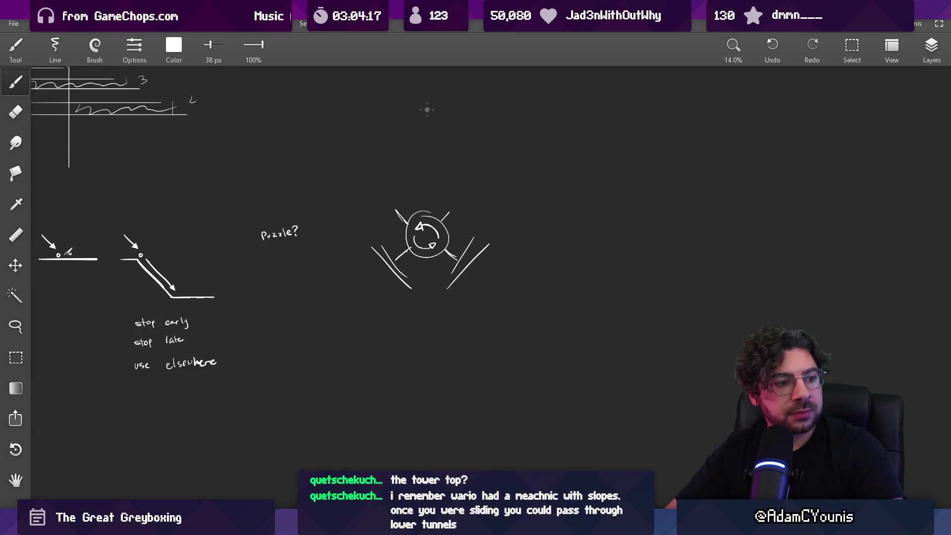
scroll(382, 262, up, 2)
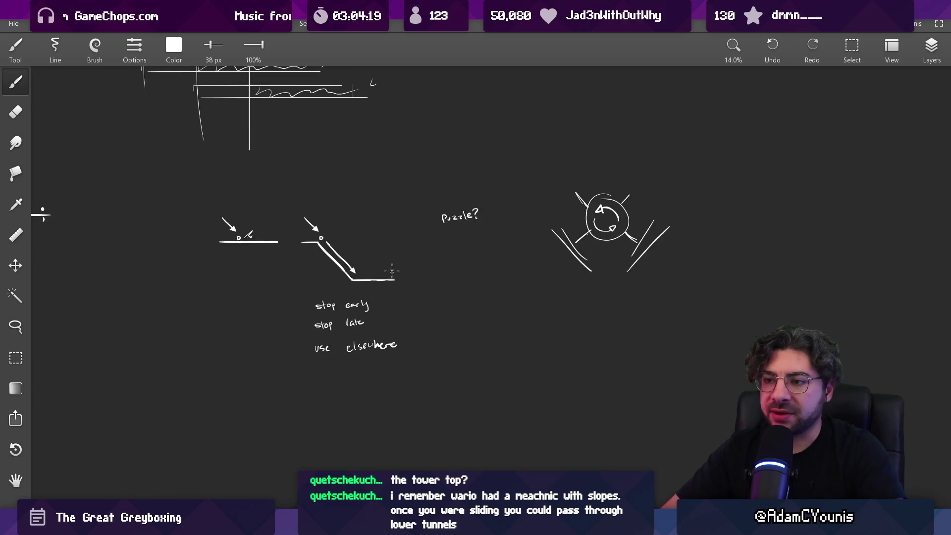
Step: Add a bump at the ramp's foot, a narrow boxed tower on a floor line, and a bouncing-ball path
drag(382, 278, 389, 282)
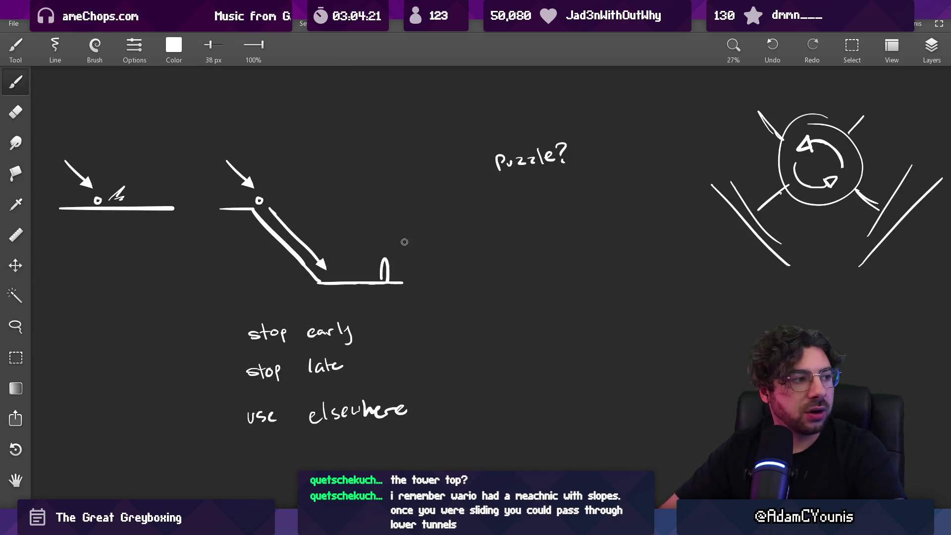
drag(443, 258, 381, 243)
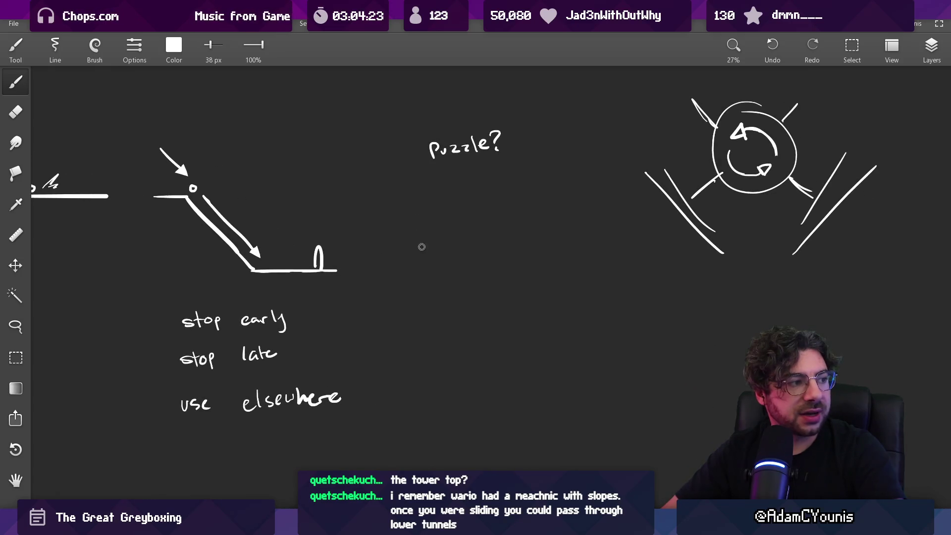
mouse_move(451, 222)
mouse_down()
mouse_move(472, 226)
mouse_move(452, 223)
mouse_move(474, 239)
mouse_up()
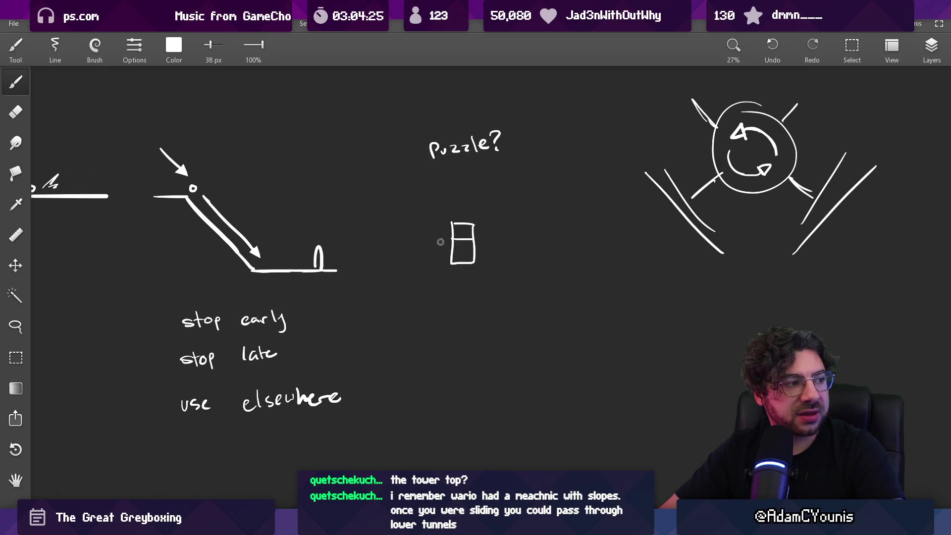
drag(399, 264, 503, 265)
drag(366, 241, 449, 263)
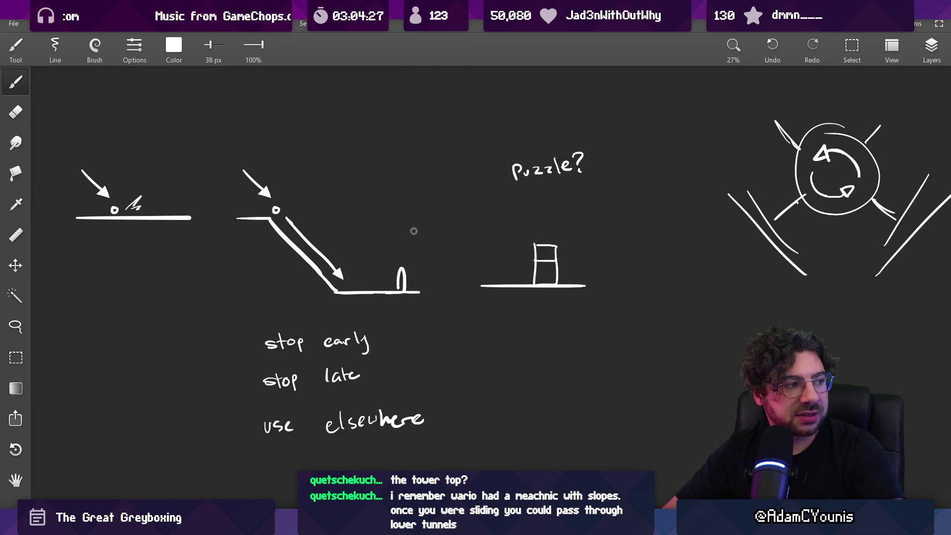
mouse_move(300, 224)
mouse_down()
mouse_move(324, 265)
mouse_move(448, 287)
mouse_move(515, 275)
mouse_up()
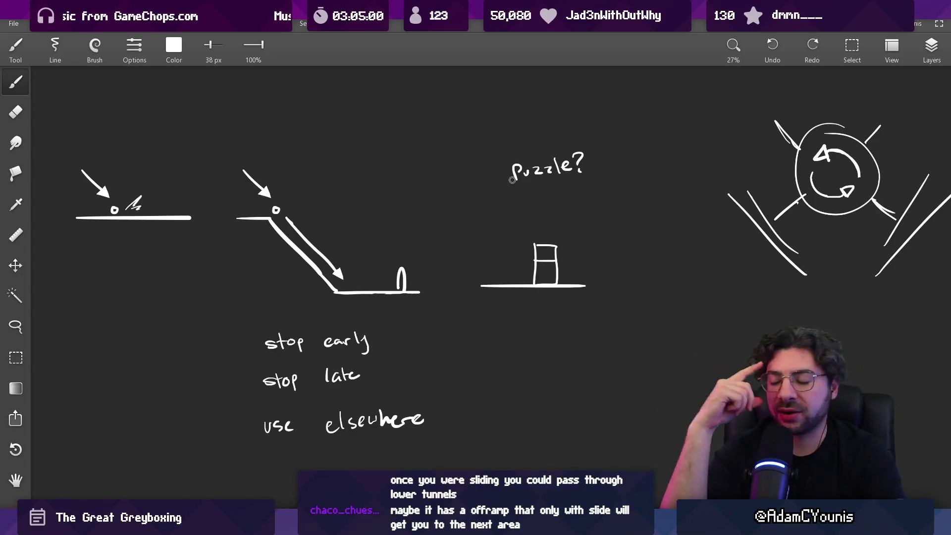
Step: Leave the sketch canvas for the Unity editor window
key(alt+Tab)
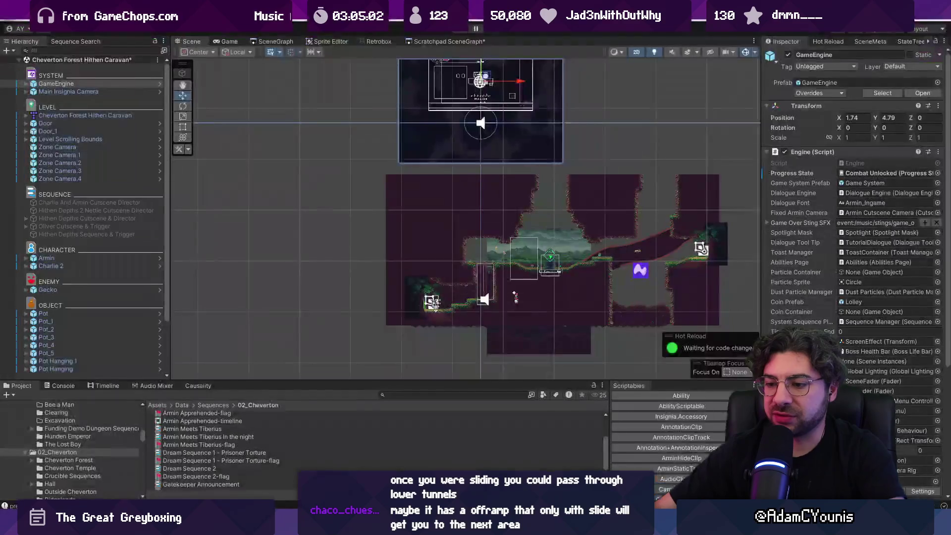
Step: Open the Scratchpad SceneGraph and preview several room layouts
key(ctrl+g)
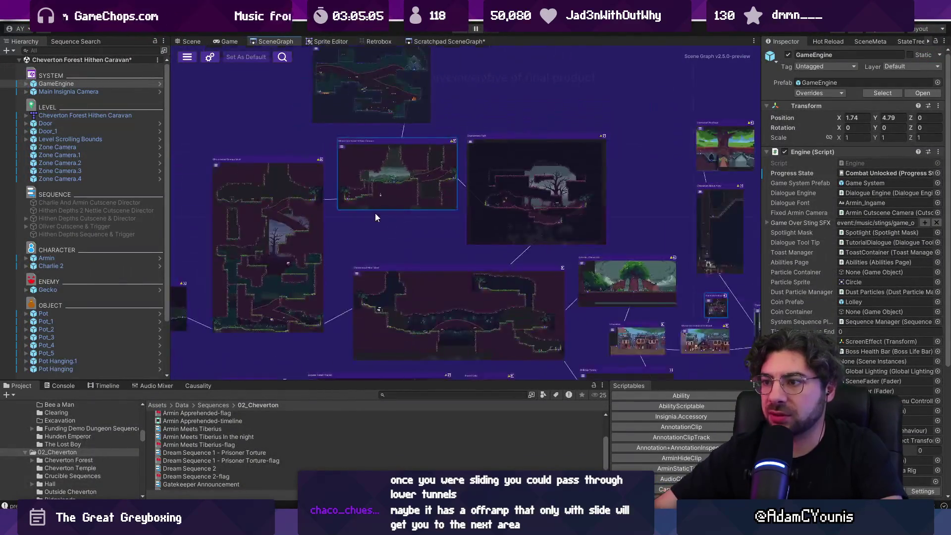
click(446, 41)
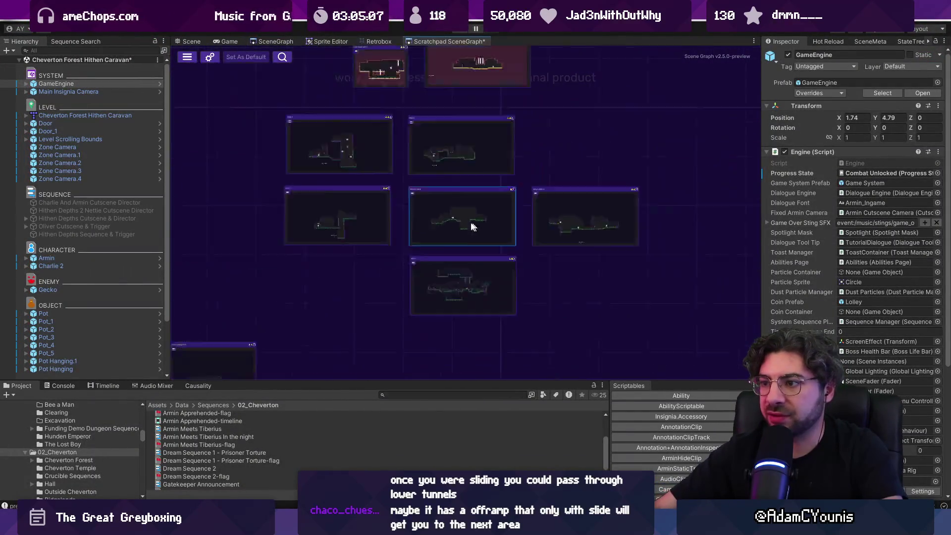
double_click(389, 161)
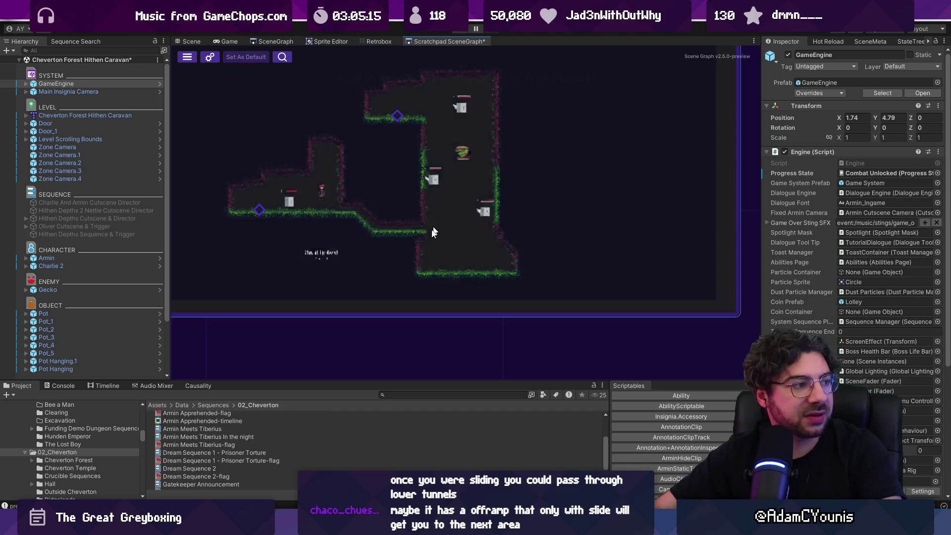
double_click(468, 171)
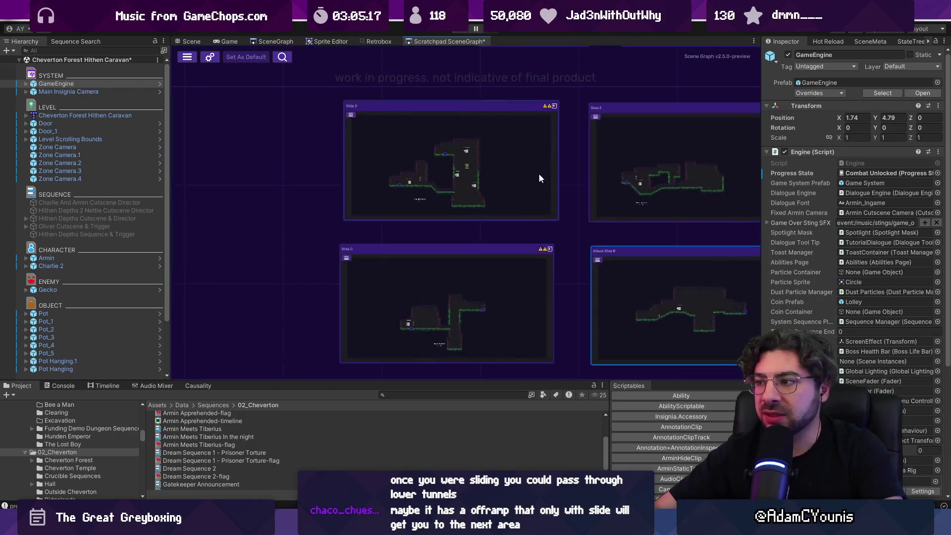
double_click(362, 296)
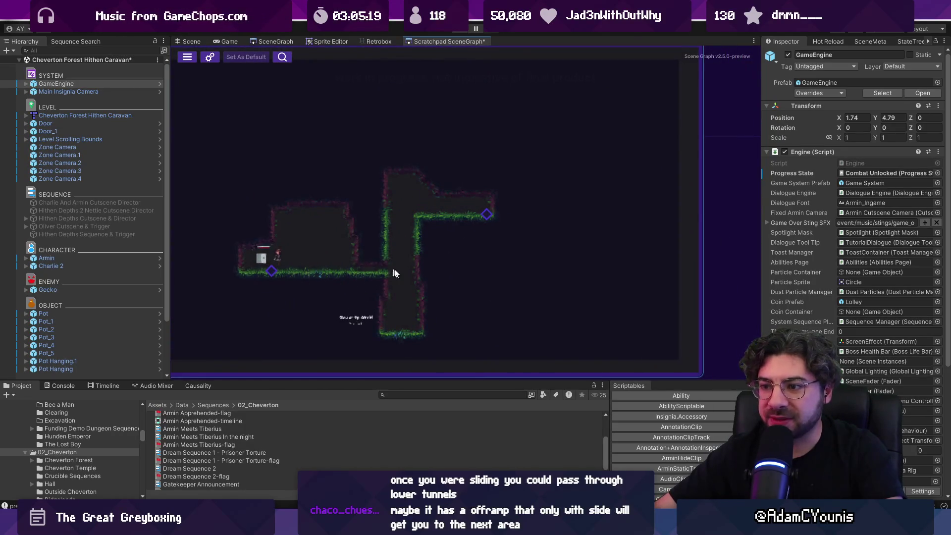
double_click(510, 201)
double_click(388, 230)
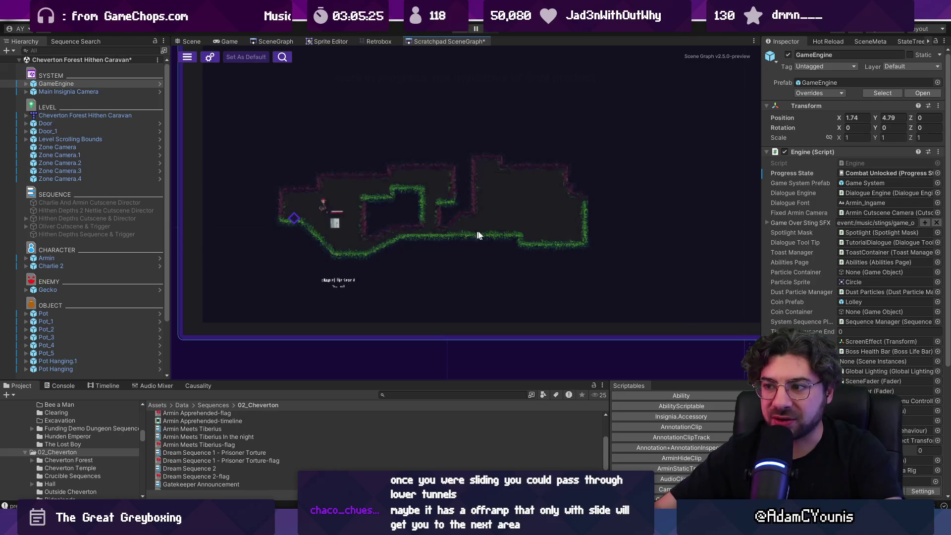
Step: Preview the Attack Slide A and Slide F rooms, then load Slide Slam Gate A into the Scene view
double_click(420, 237)
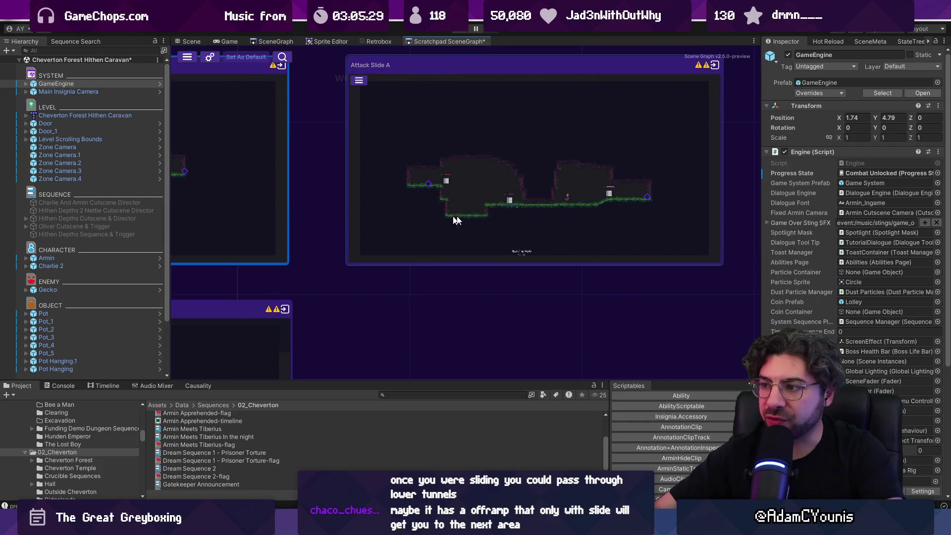
click(457, 220)
click(520, 206)
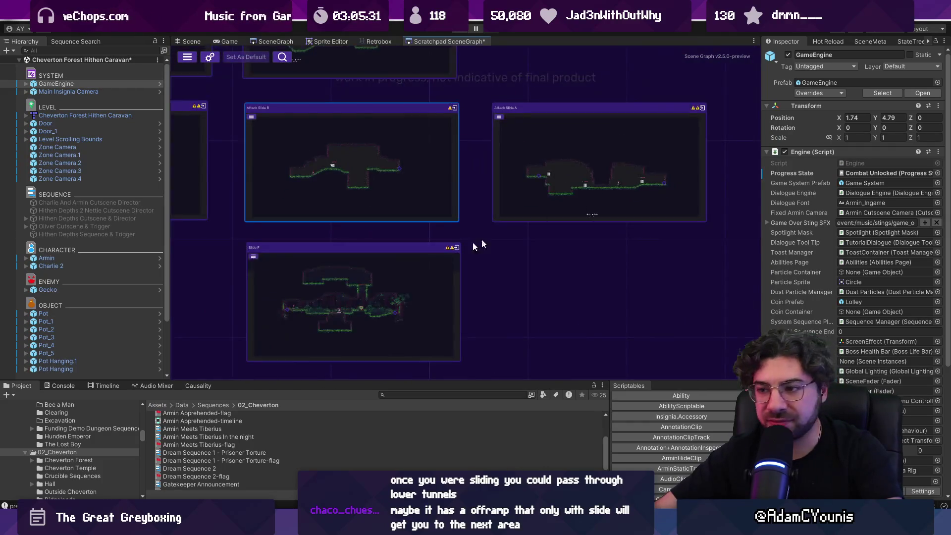
click(459, 248)
click(445, 192)
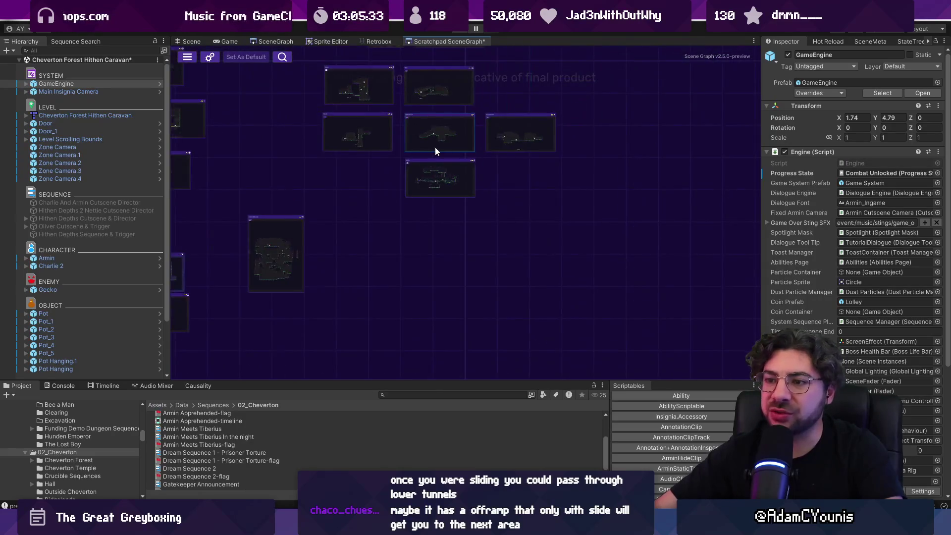
scroll(534, 225, up, 2)
scroll(562, 133, up, 5)
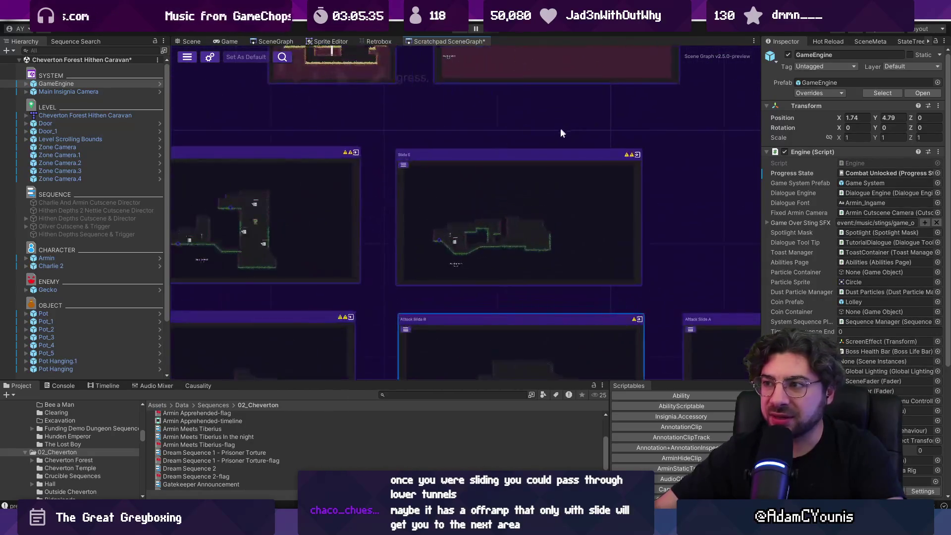
scroll(485, 276, up, 5)
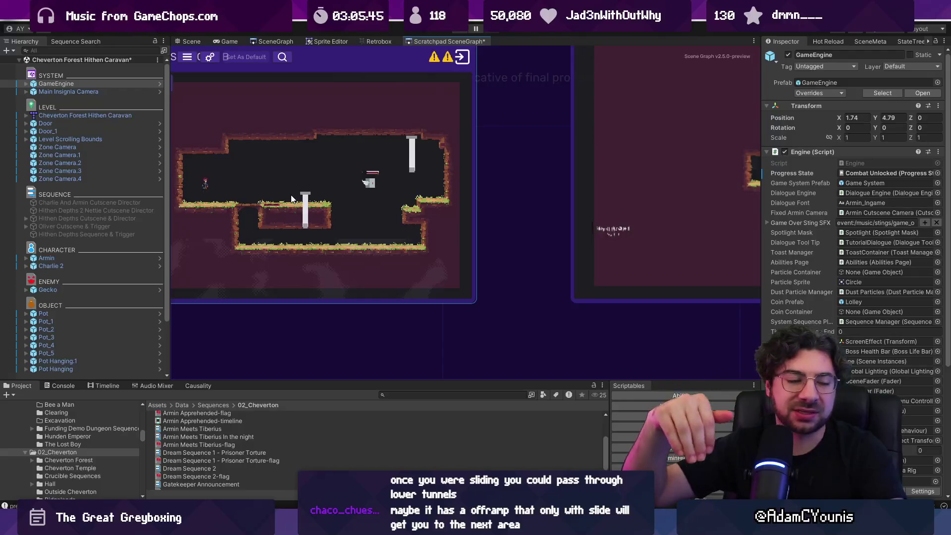
scroll(342, 201, right, 5)
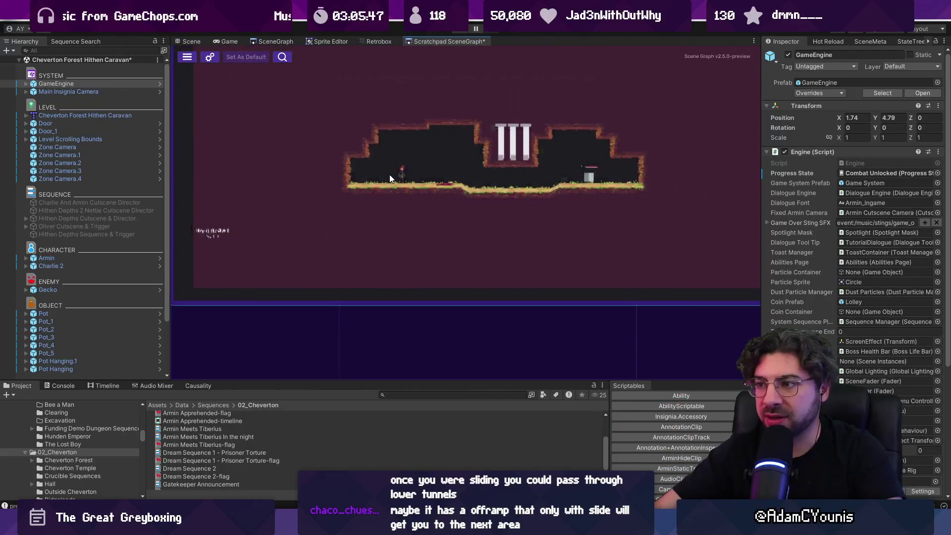
click(464, 279)
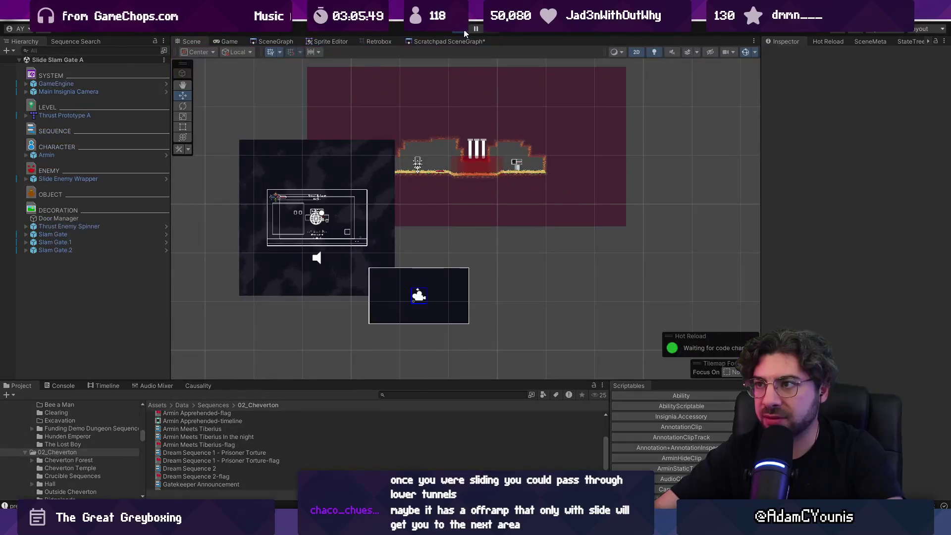
Step: Run through the Slide Slam Gate A room attacking the enemy with the sword
key(Right)
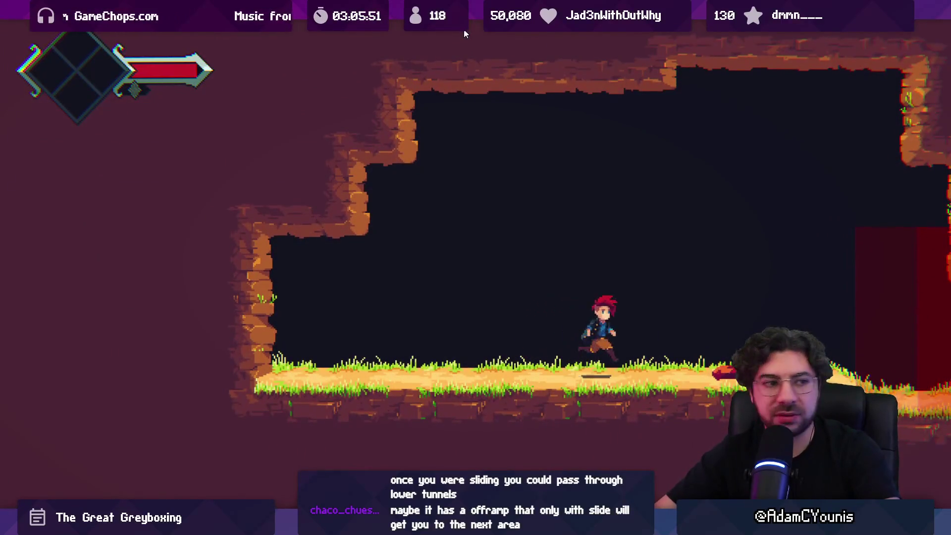
key(x)
key(Right)
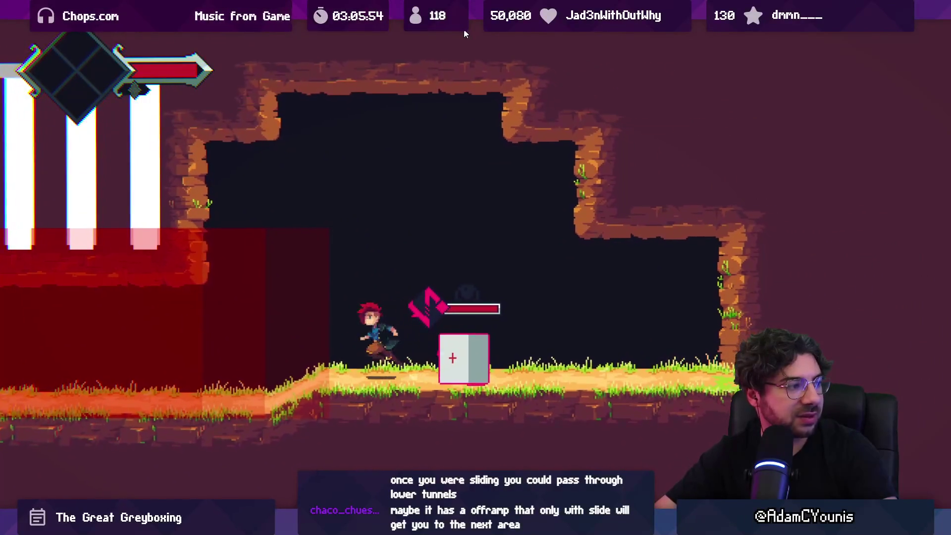
key(Left)
key(x)
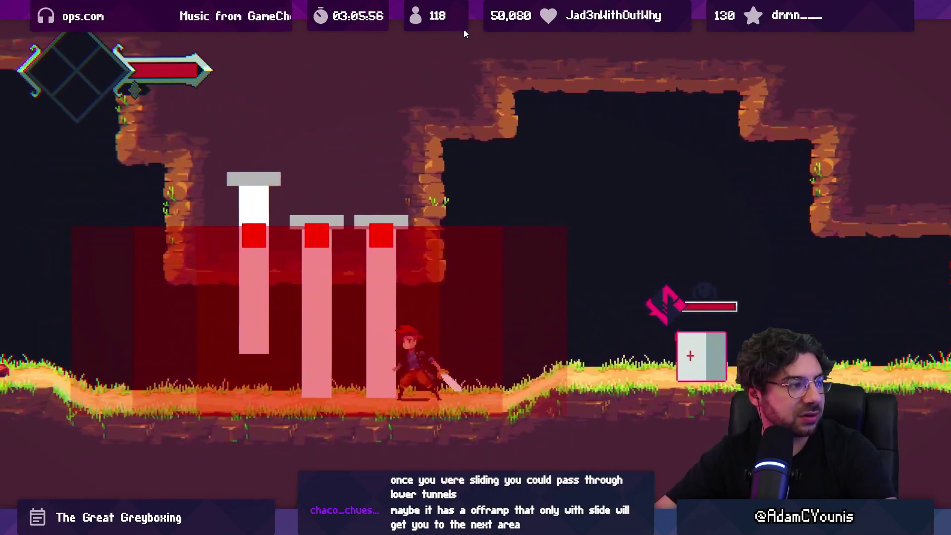
key(Right)
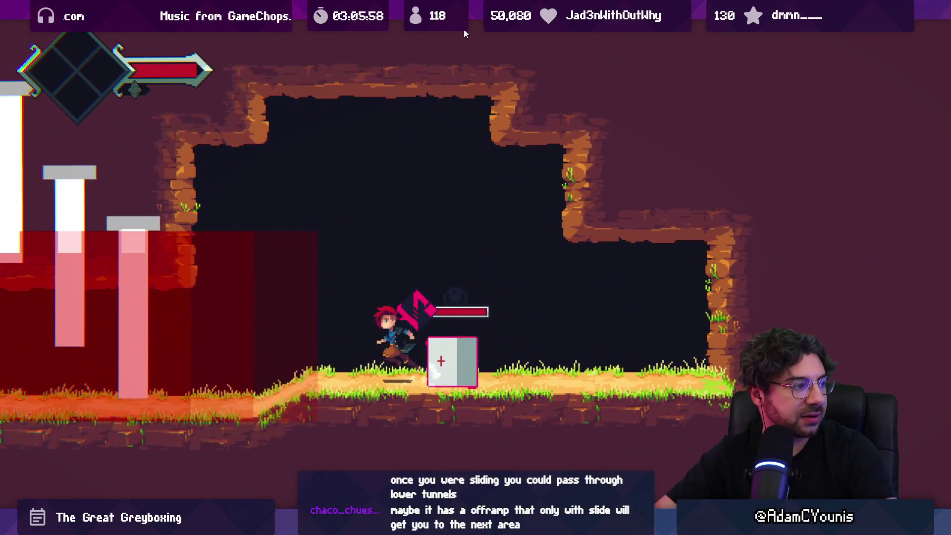
key(Left)
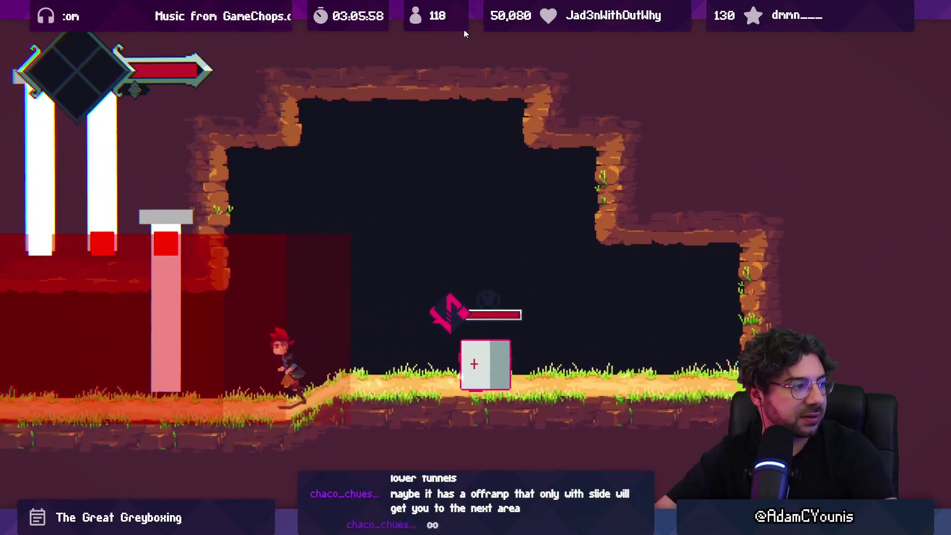
key(Right)
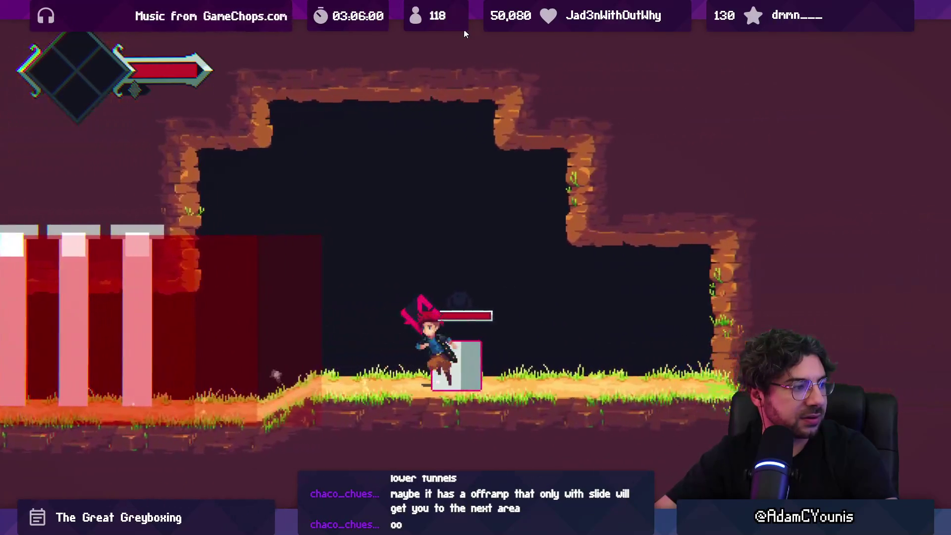
key(x)
key(x)
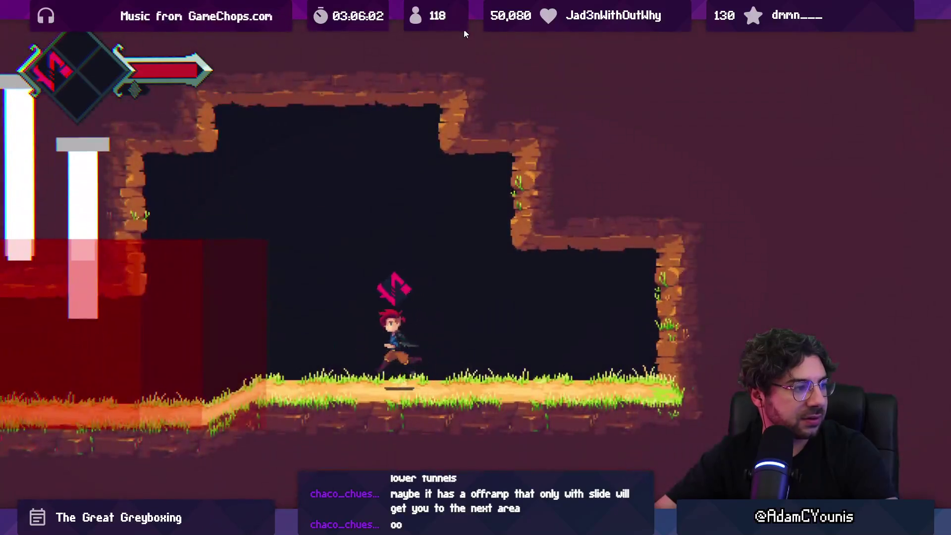
Step: Test jumping into and out of the red hazard zone by the slamming pillars
key(Left)
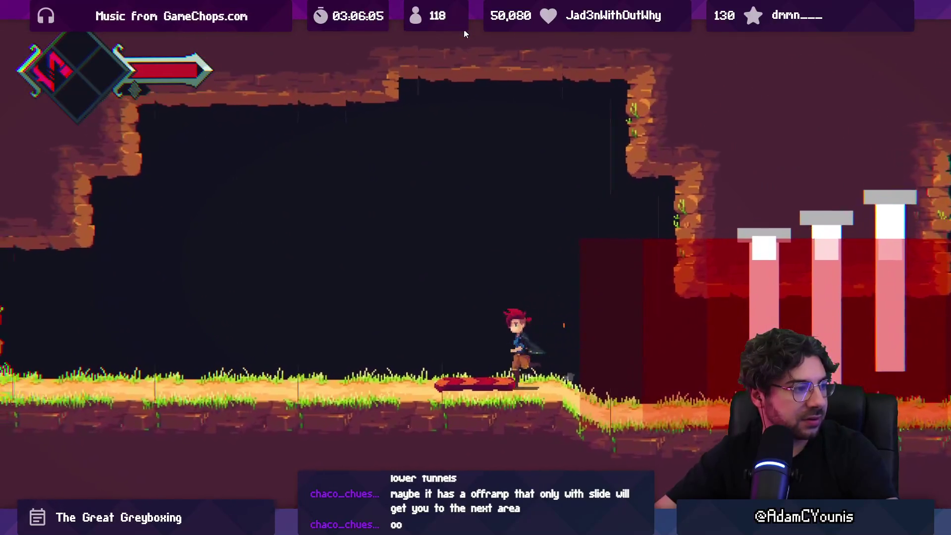
key(Right)
key(Left)
key(Right)
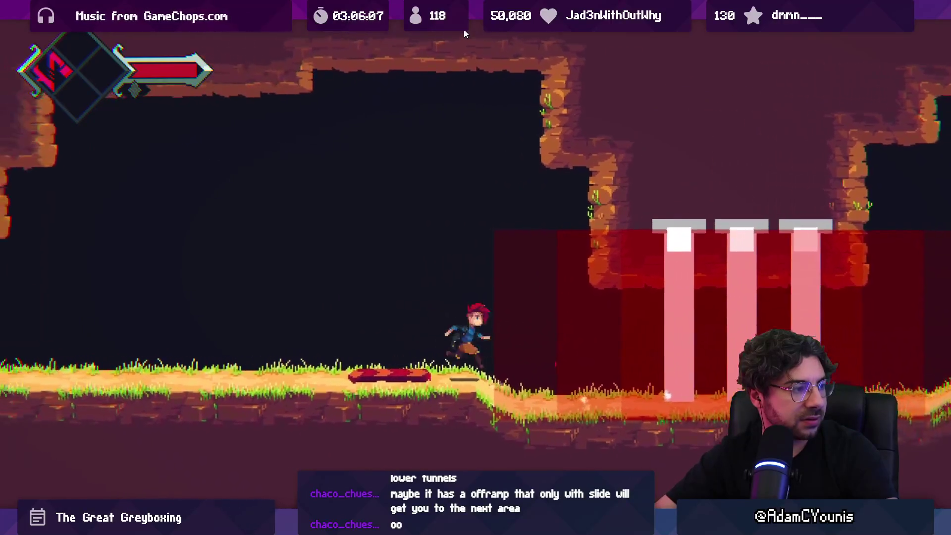
key(Right)
key(space)
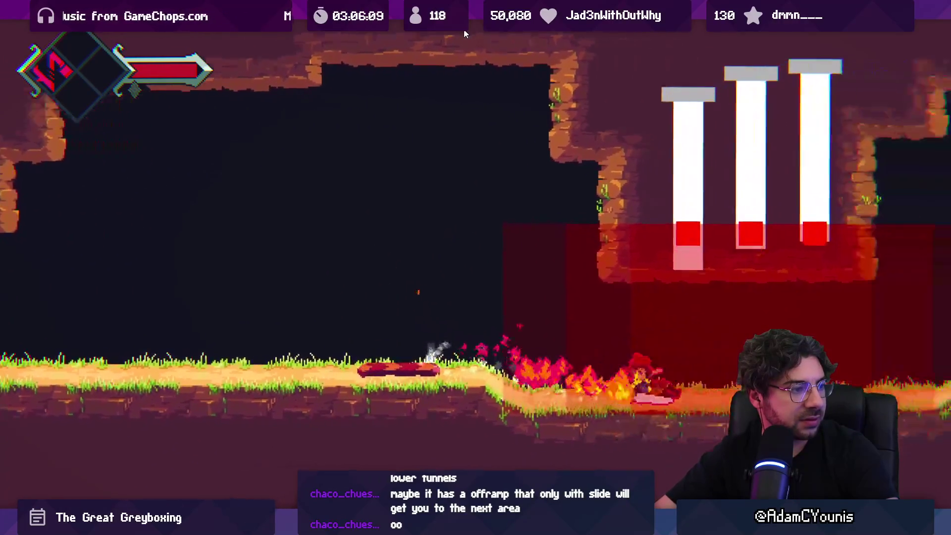
key(Right)
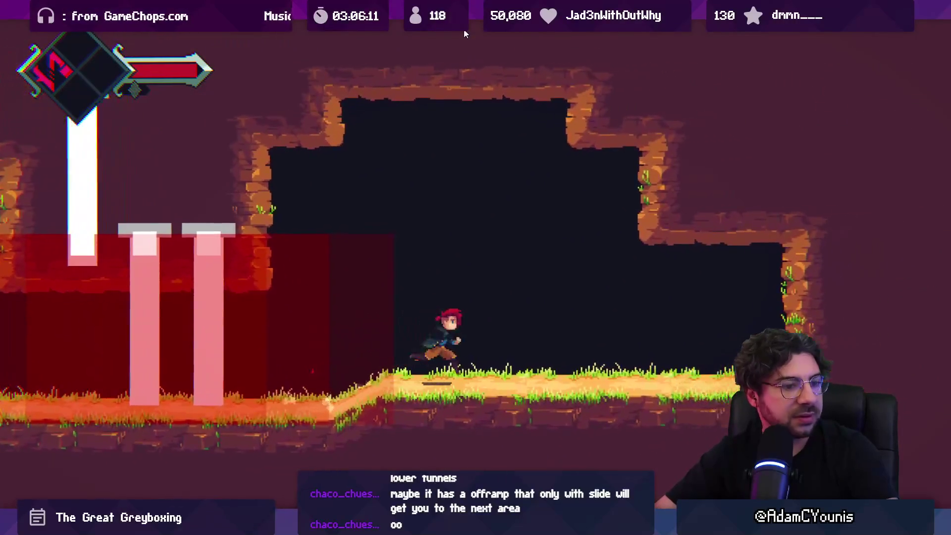
key(Left)
key(Right)
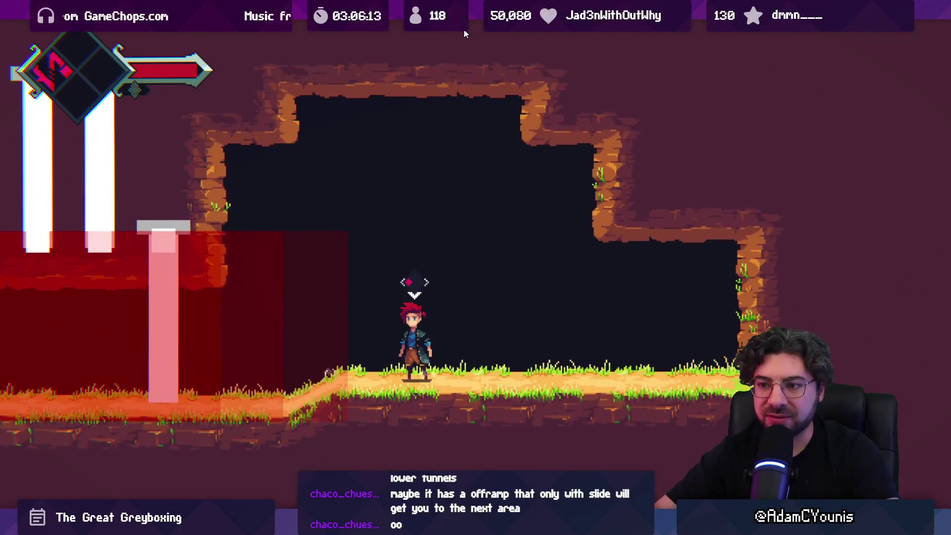
key(Left)
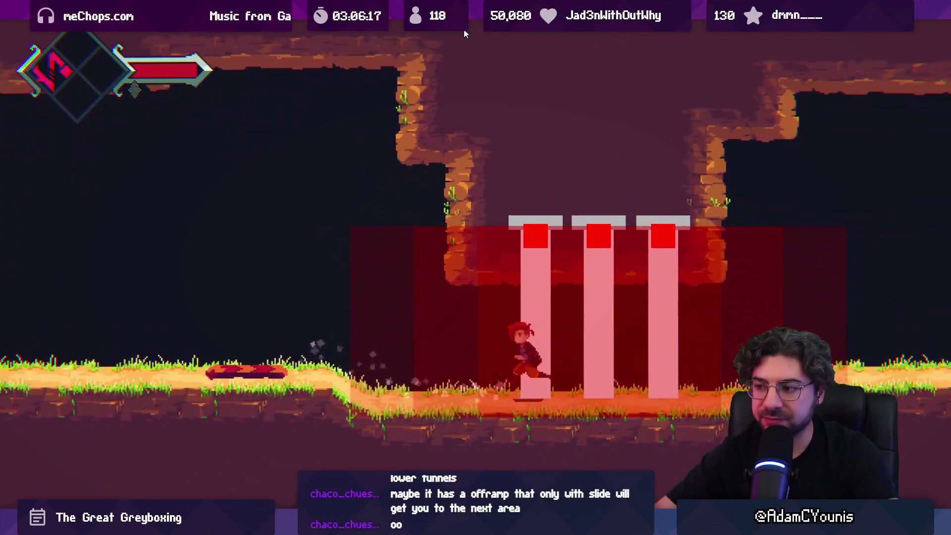
key(Left)
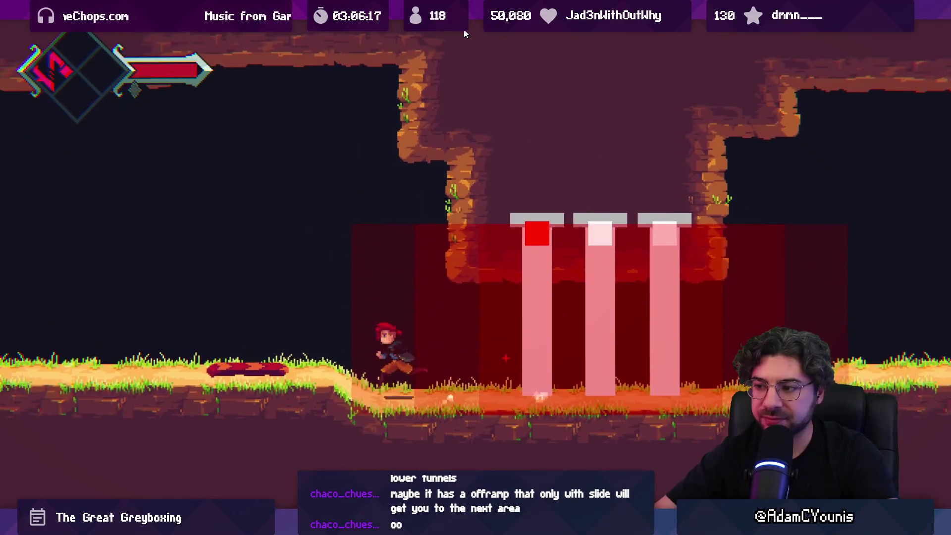
key(Right)
key(Left)
key(space)
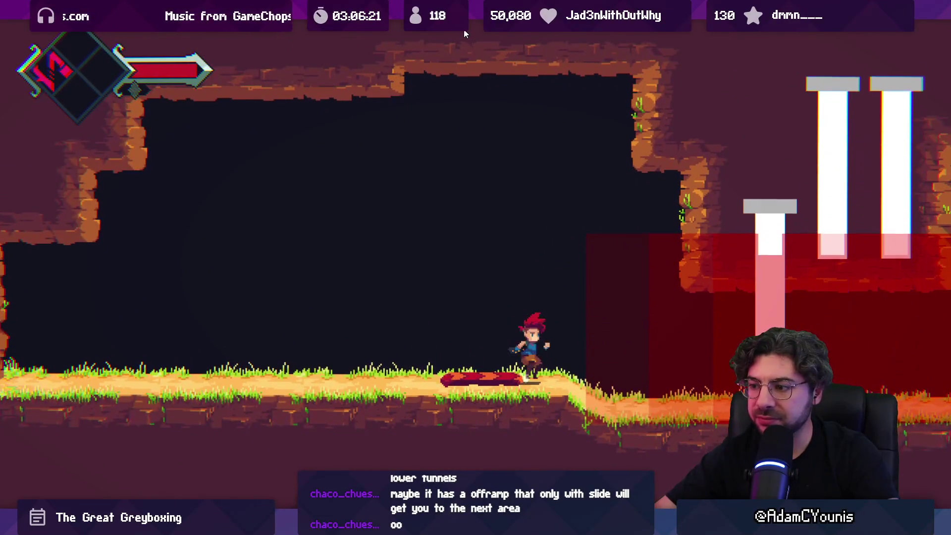
key(space)
key(Right)
key(Left)
key(space)
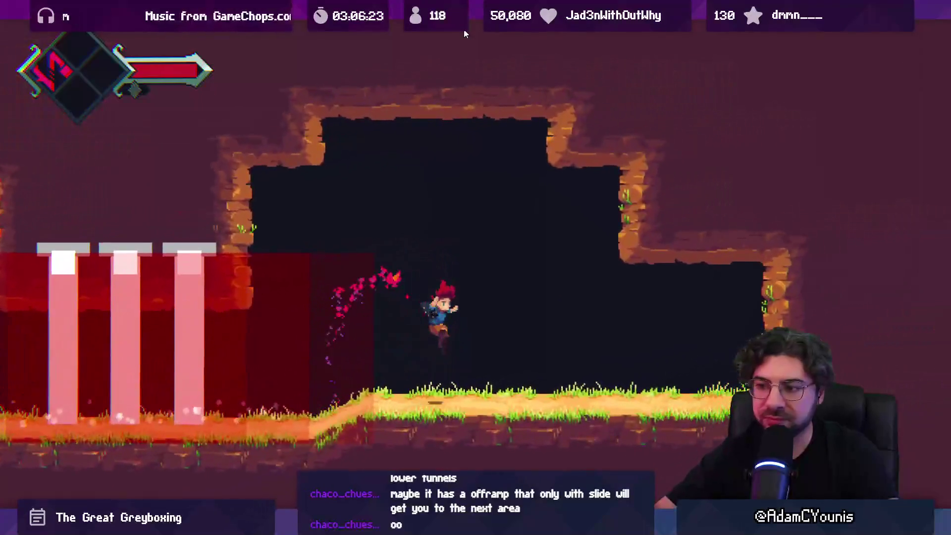
key(Left)
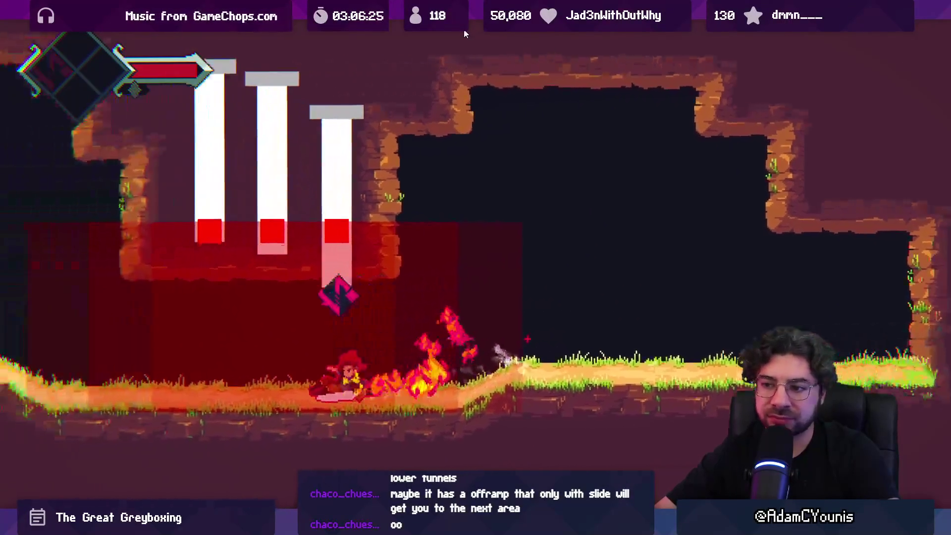
key(Right)
key(space)
key(Right)
key(Left)
key(space)
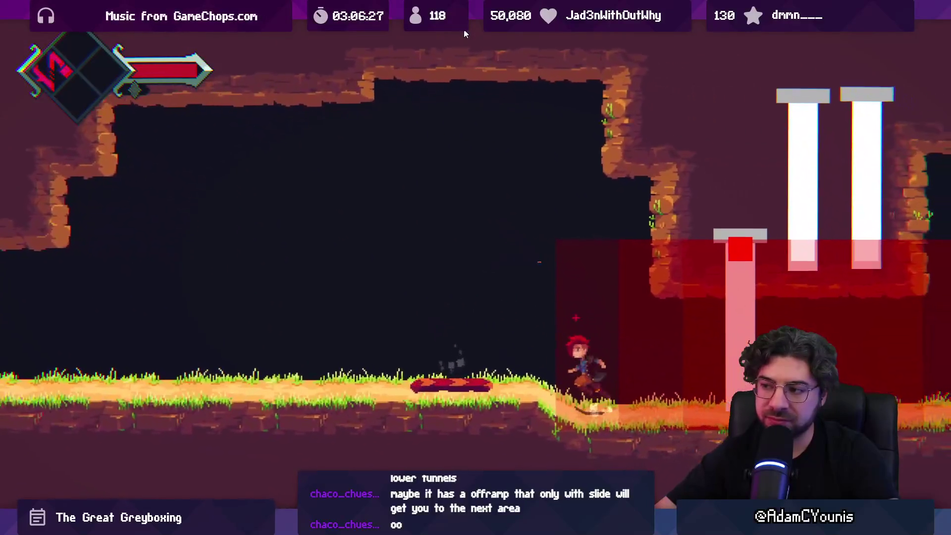
key(Left)
key(Right)
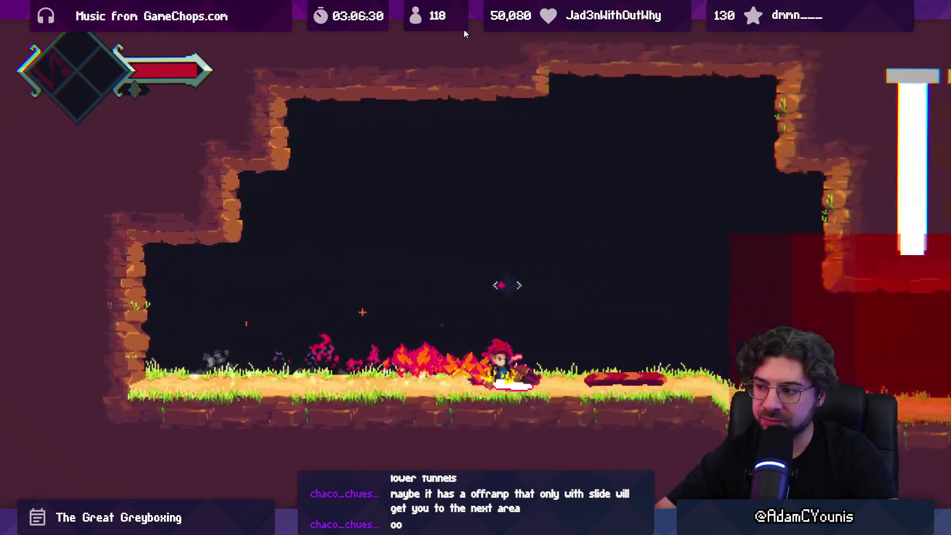
key(Right)
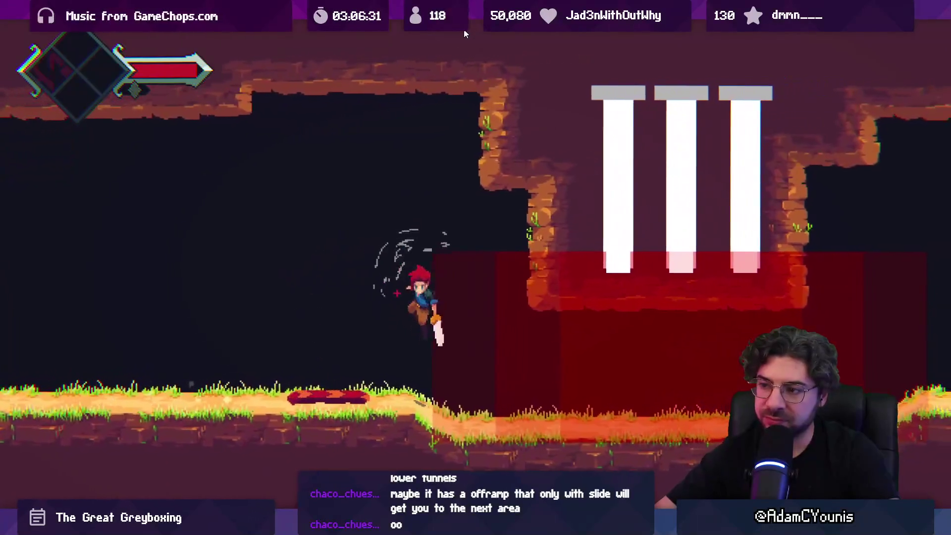
key(space)
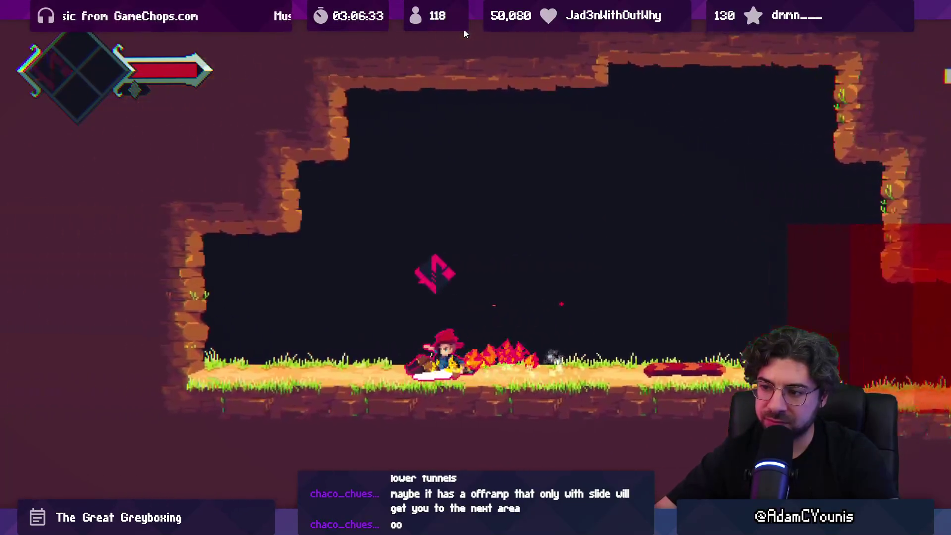
Step: Pause the playtest, glance at the cave map, and return to the puzzle sketch canvas
key(ctrl+shift+p)
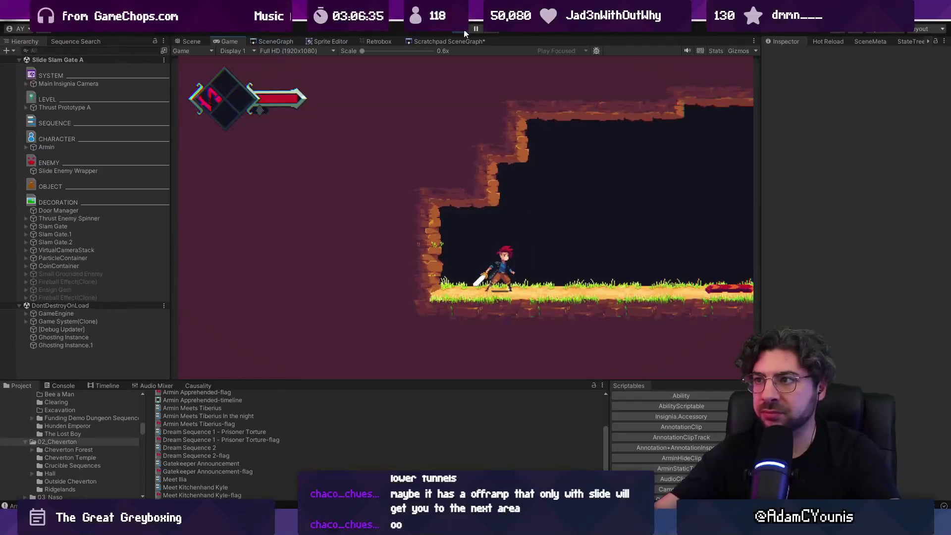
key(ctrl+1)
key(alt+Tab)
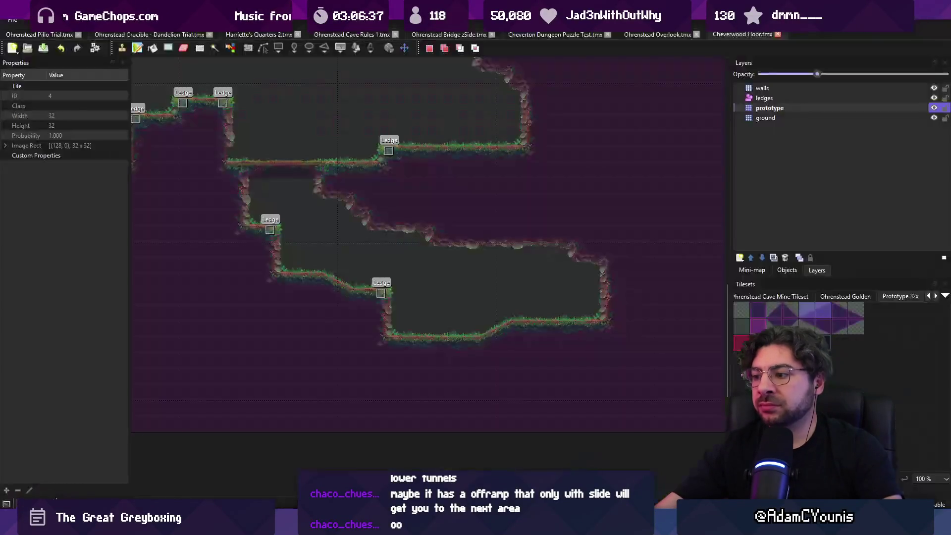
scroll(480, 187, down, 2)
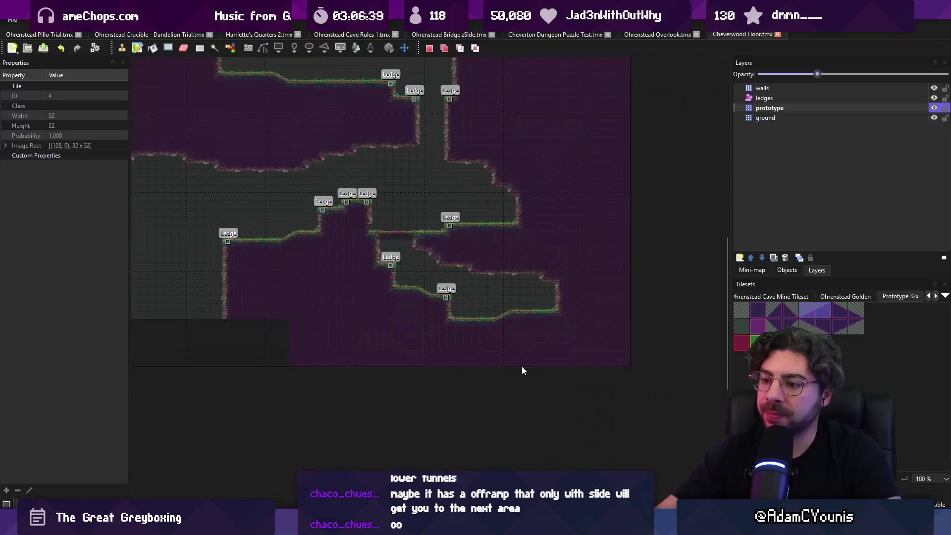
key(alt+Tab)
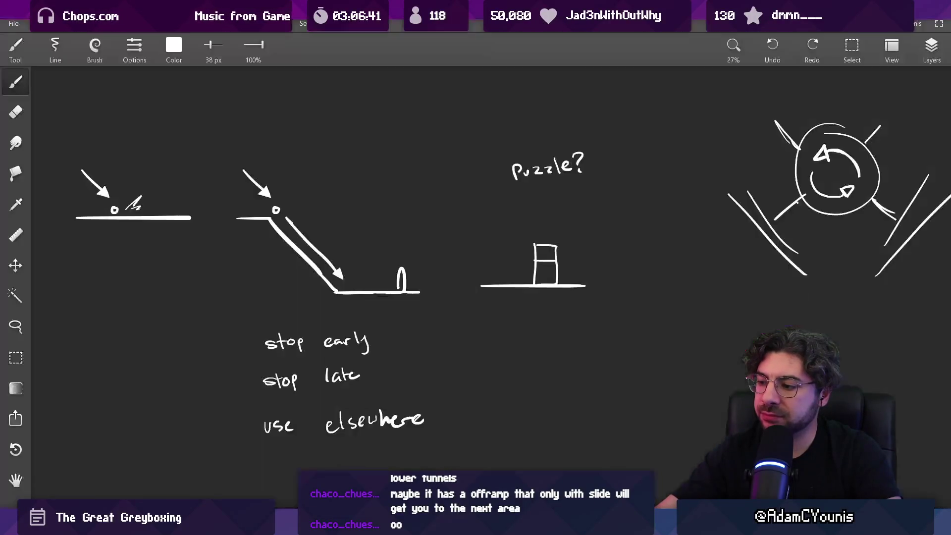
scroll(516, 315, down, 2)
scroll(528, 334, up, 2)
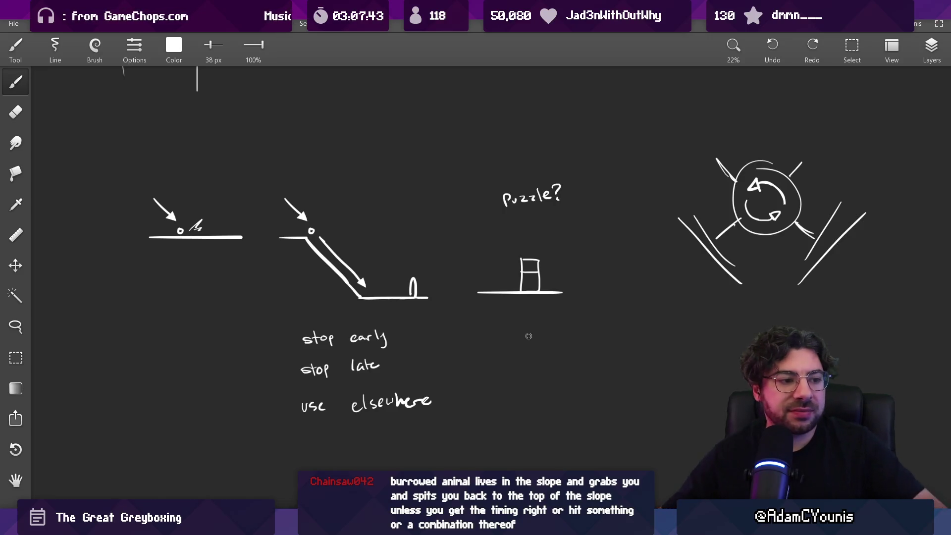
Step: Pan to empty space and draw a floor line pierced by a down arrow, with a small ball below
mouse_move(270, 252)
mouse_down()
mouse_move(386, 432)
mouse_move(376, 236)
mouse_move(333, 198)
mouse_up()
drag(486, 255, 373, 189)
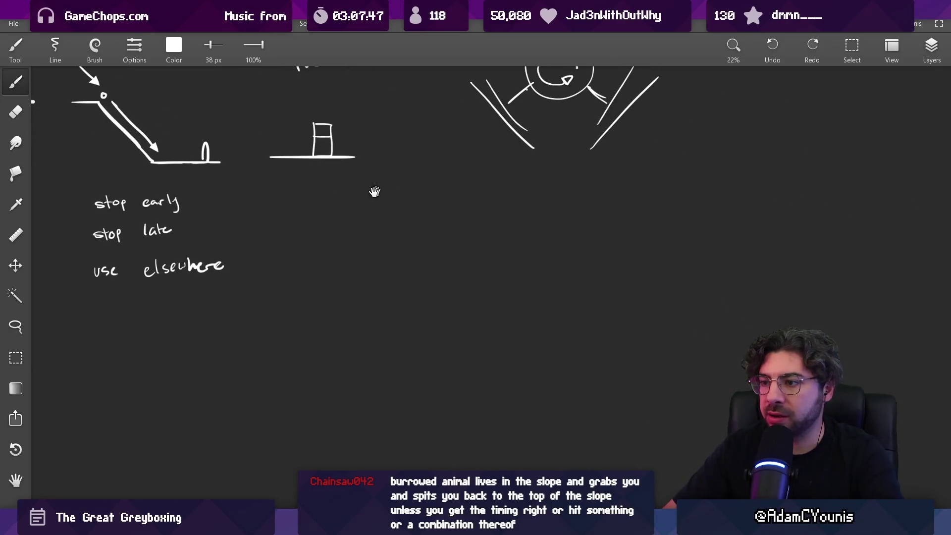
drag(407, 276, 325, 250)
scroll(377, 296, up, 3)
drag(304, 146, 317, 337)
mouse_move(297, 330)
mouse_down()
mouse_move(335, 328)
mouse_move(304, 332)
mouse_up()
drag(144, 267, 568, 267)
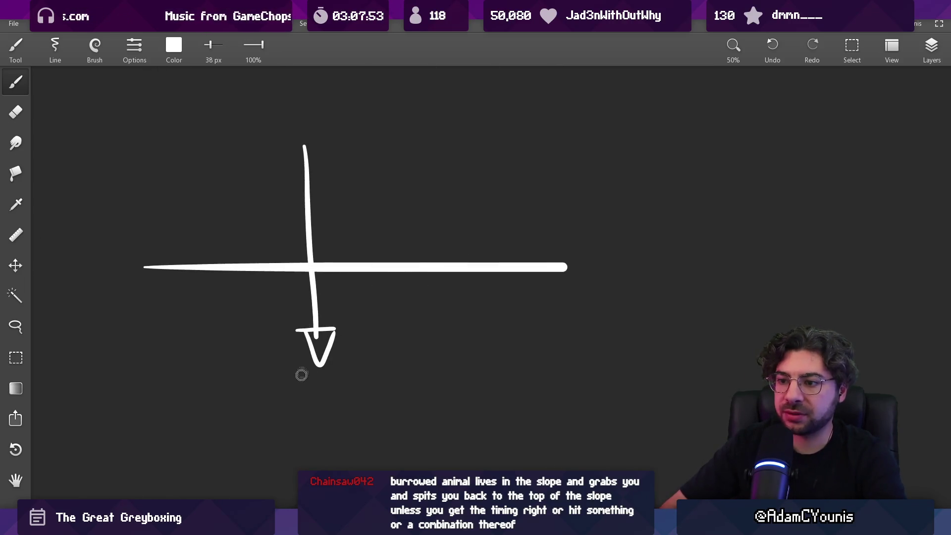
drag(390, 332, 357, 319)
mouse_move(293, 374)
mouse_down()
mouse_move(305, 366)
mouse_move(291, 373)
mouse_up()
scroll(300, 374, down, 2)
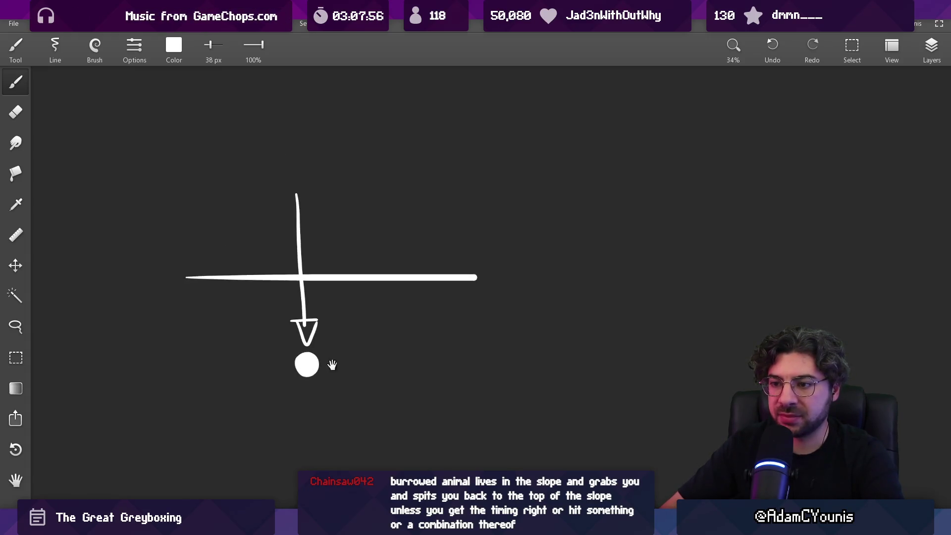
scroll(329, 366, up, 1)
Step: Add an up arrow with burst strokes beside the down arrow, redrawing it after one undo
mouse_move(309, 387)
mouse_down()
mouse_move(304, 252)
mouse_move(315, 253)
mouse_up()
key(ctrl+z)
key(ctrl+z)
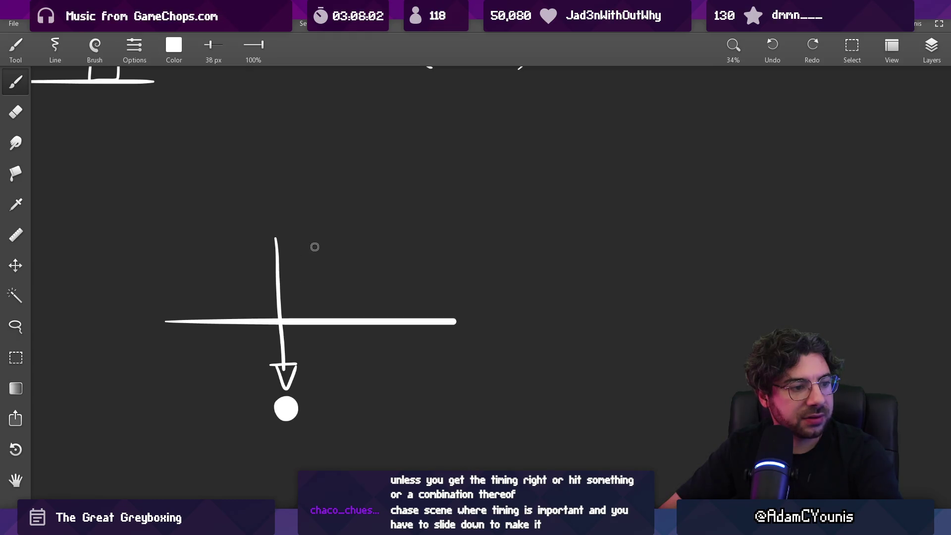
mouse_move(312, 269)
mouse_down()
mouse_move(312, 354)
mouse_move(315, 271)
mouse_move(302, 296)
mouse_move(335, 275)
mouse_up()
drag(336, 303, 355, 282)
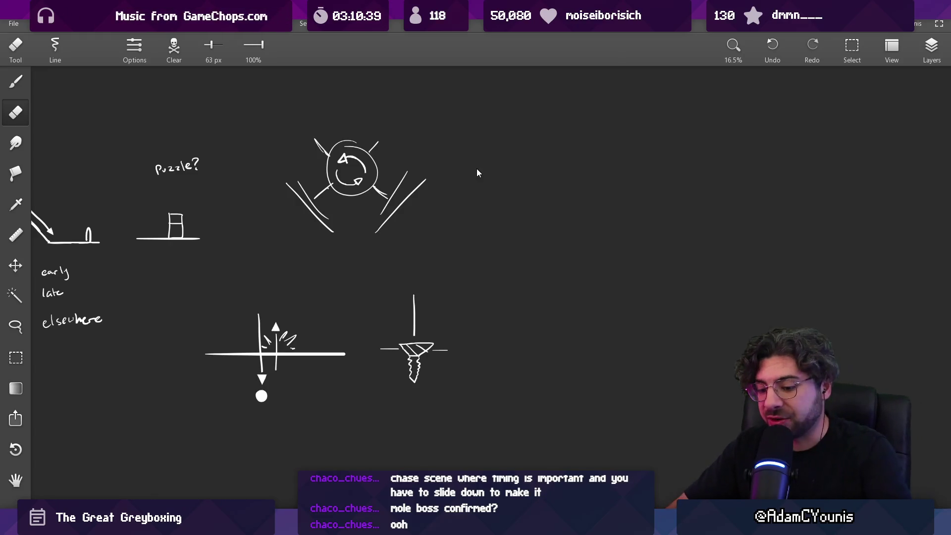
Step: Draw the screw-drill's vertical shaft, then start a system search for 'chrome'
key(b)
mouse_move(538, 315)
mouse_down()
mouse_move(535, 368)
mouse_move(585, 310)
mouse_move(544, 312)
mouse_move(587, 363)
mouse_up()
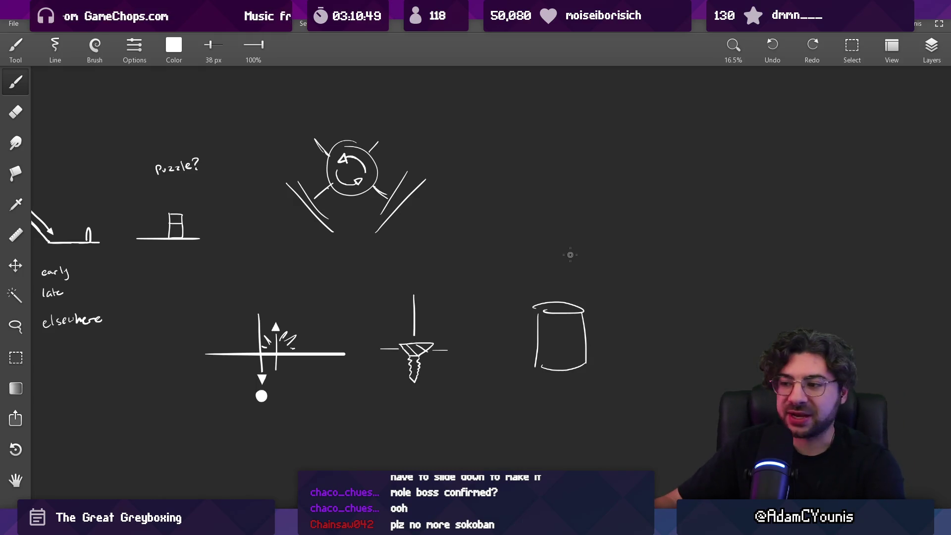
key(super)
text(chrome)
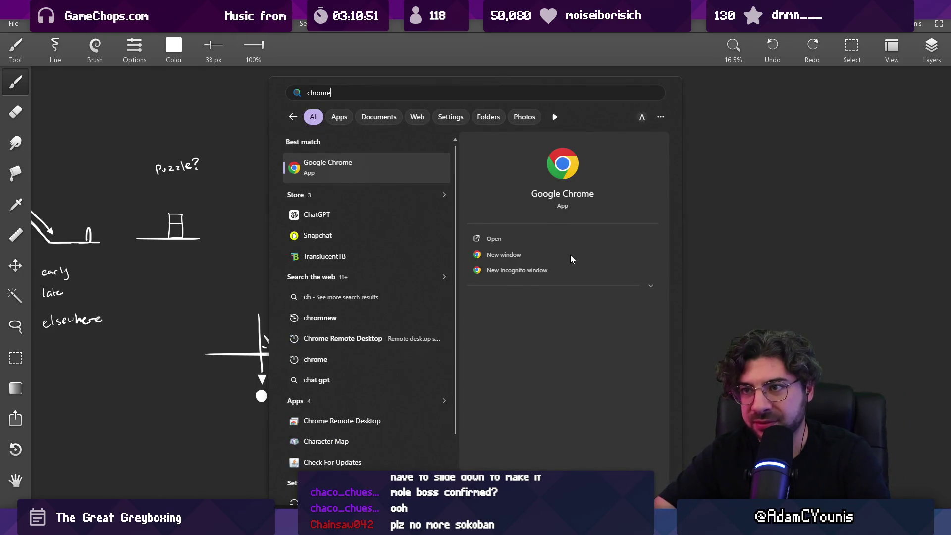
key(Return)
text(sokoban)
key(Return)
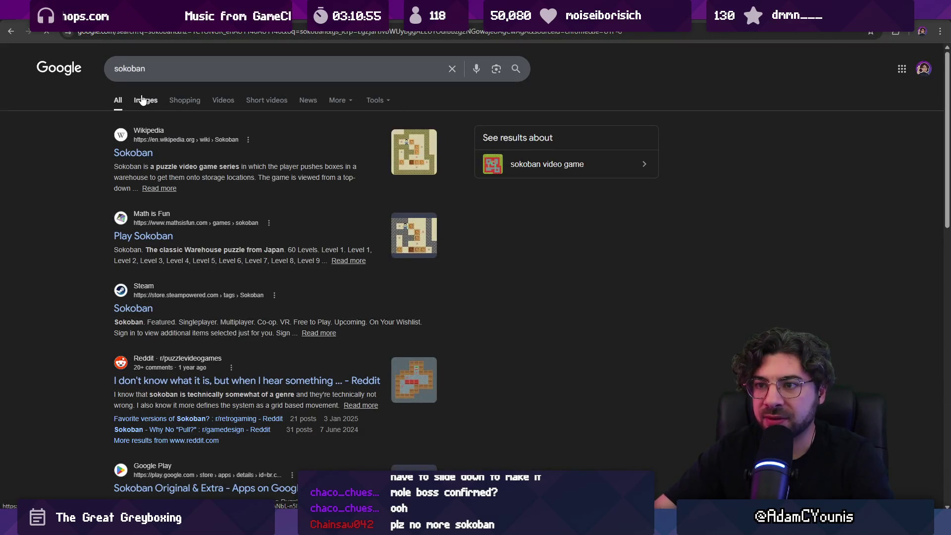
click(146, 101)
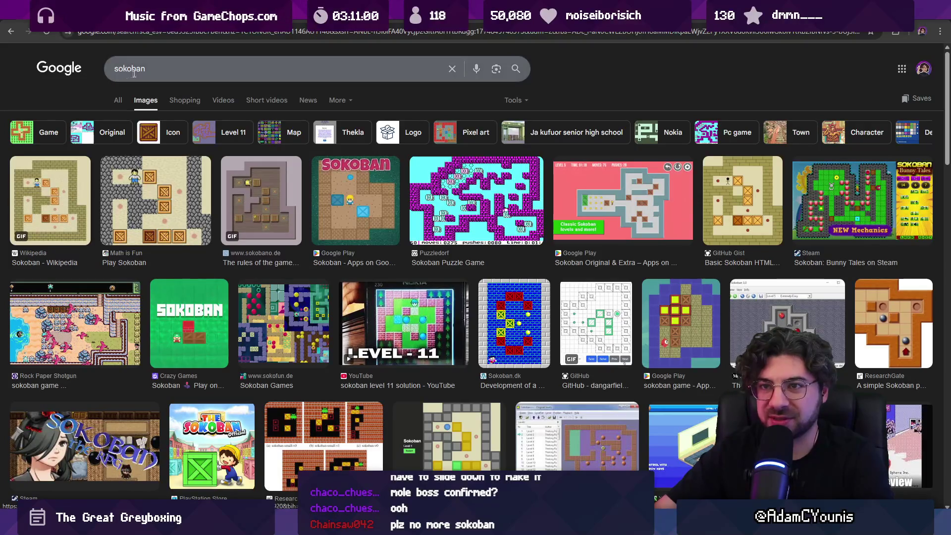
key(alt+Tab)
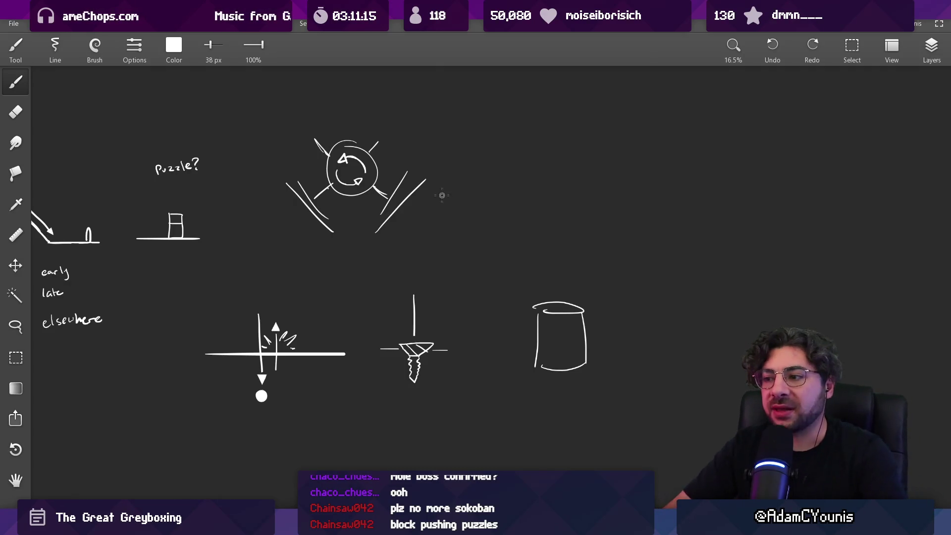
Step: Draw a vertical post right of the cylinder with a flat rotation ellipse and a coiled spring below
drag(490, 305, 344, 265)
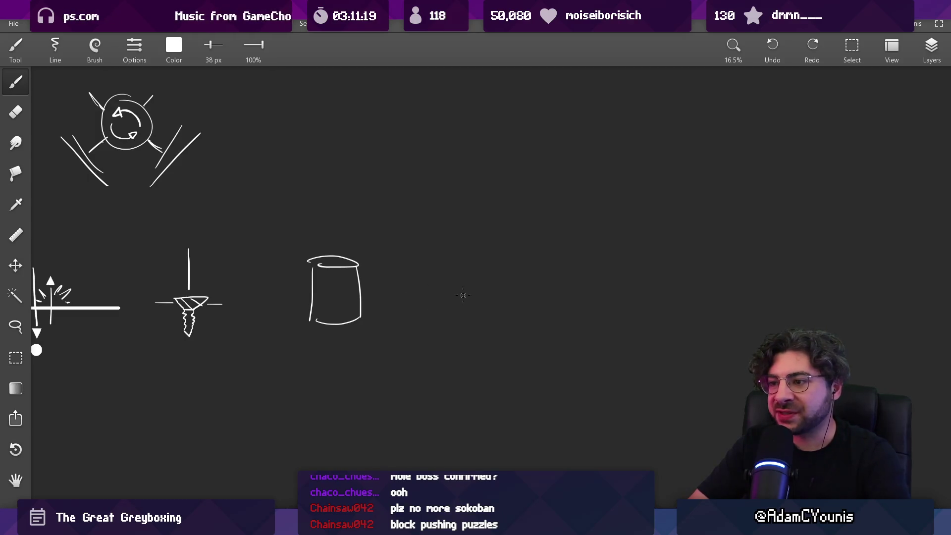
drag(440, 297, 470, 296)
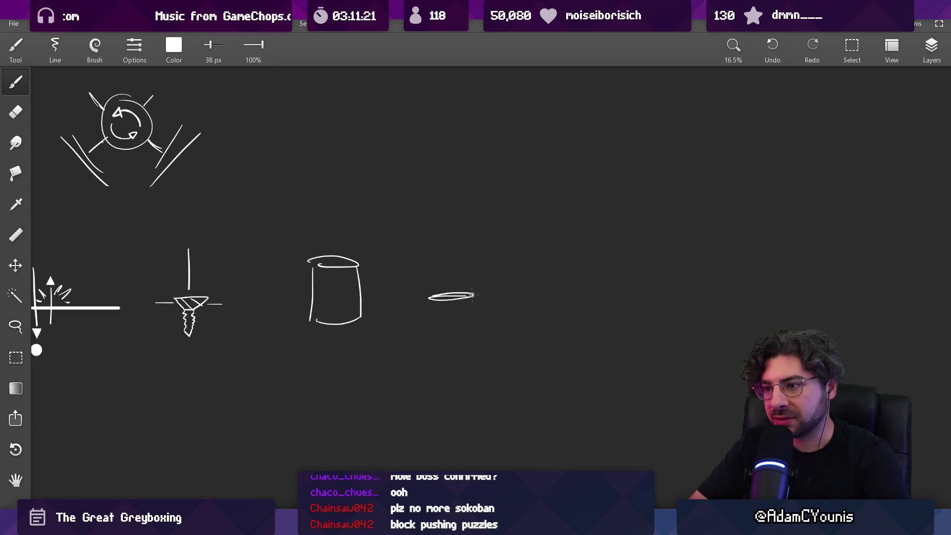
scroll(486, 307, up, 2)
key(ctrl+z)
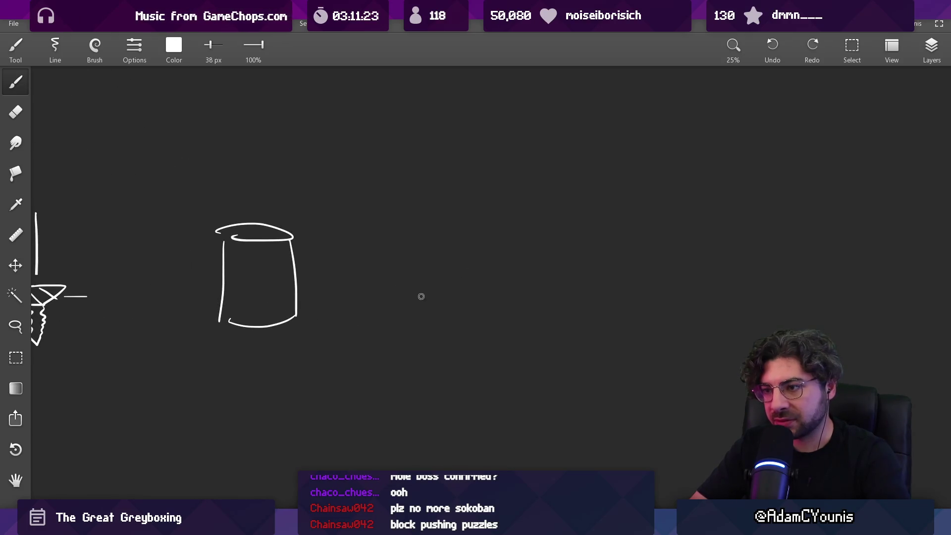
drag(416, 269, 417, 312)
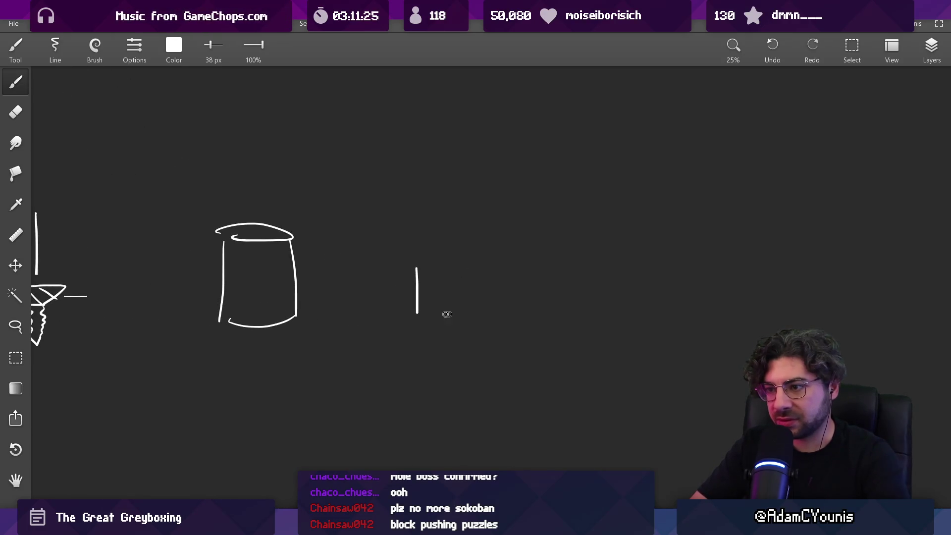
key(ctrl+z)
drag(385, 295, 432, 296)
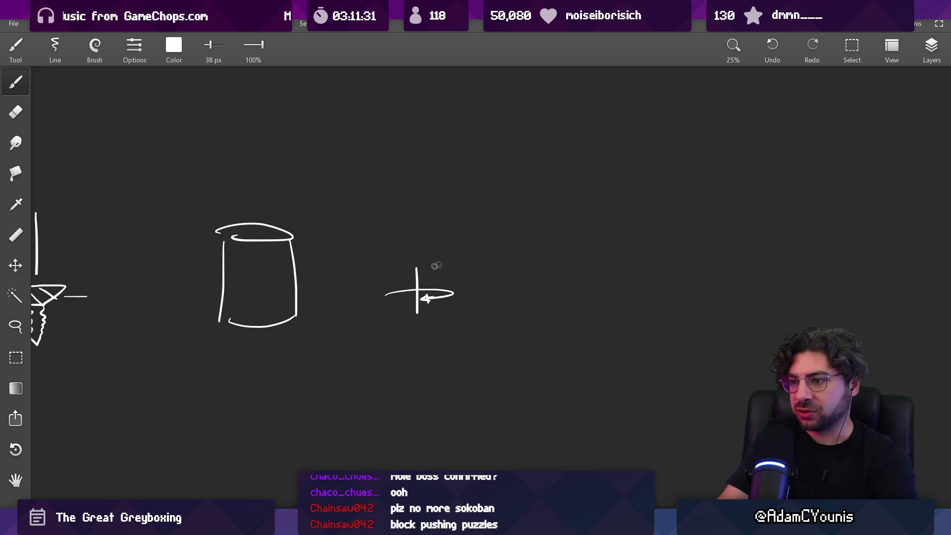
mouse_move(422, 330)
mouse_down()
mouse_move(441, 328)
mouse_move(402, 335)
mouse_move(448, 341)
mouse_up()
Step: Add a long floor line to the right and two tall parallel walls, redrawing the right wall further out
drag(487, 294, 685, 295)
drag(410, 356, 470, 346)
key(ctrl+z)
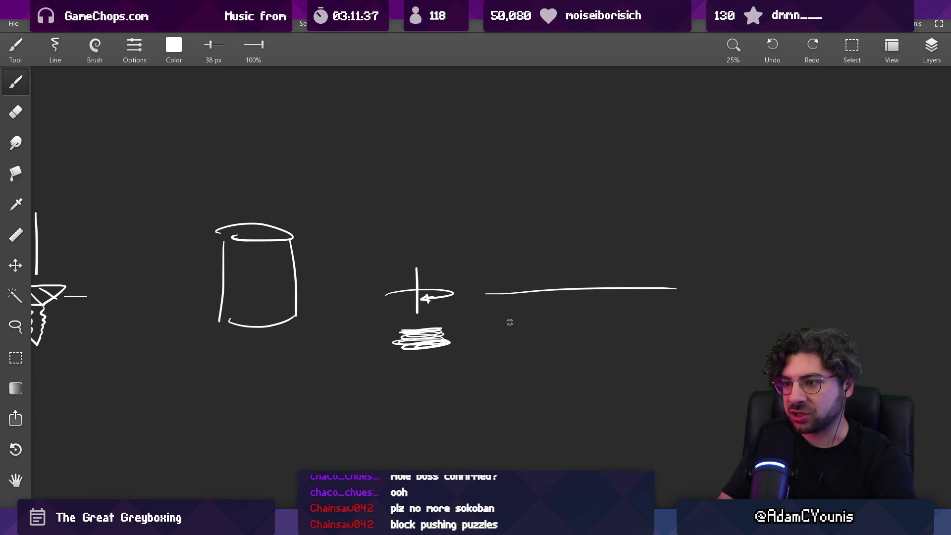
mouse_move(753, 298)
mouse_down()
mouse_move(764, 165)
mouse_move(754, 293)
mouse_up()
key(ctrl+z)
drag(800, 142, 794, 308)
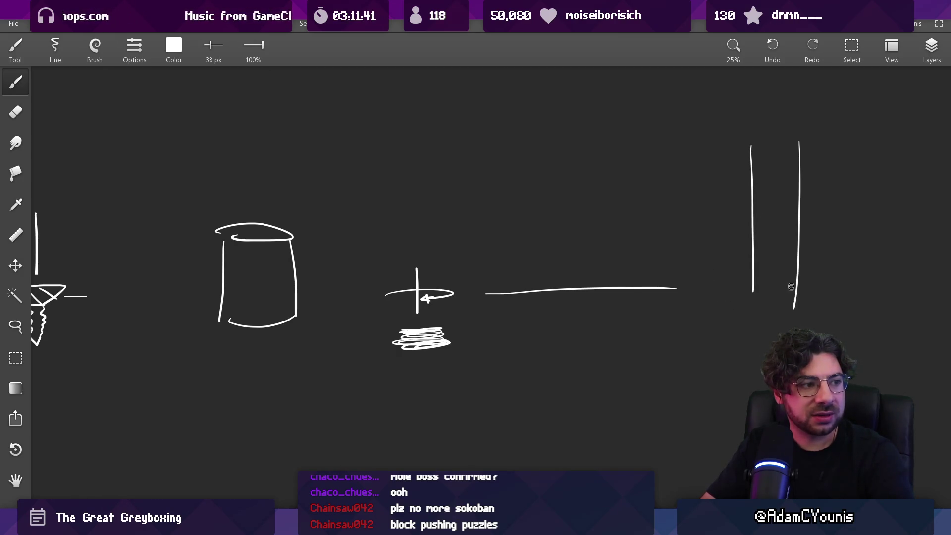
key(ctrl+z)
drag(807, 151, 815, 311)
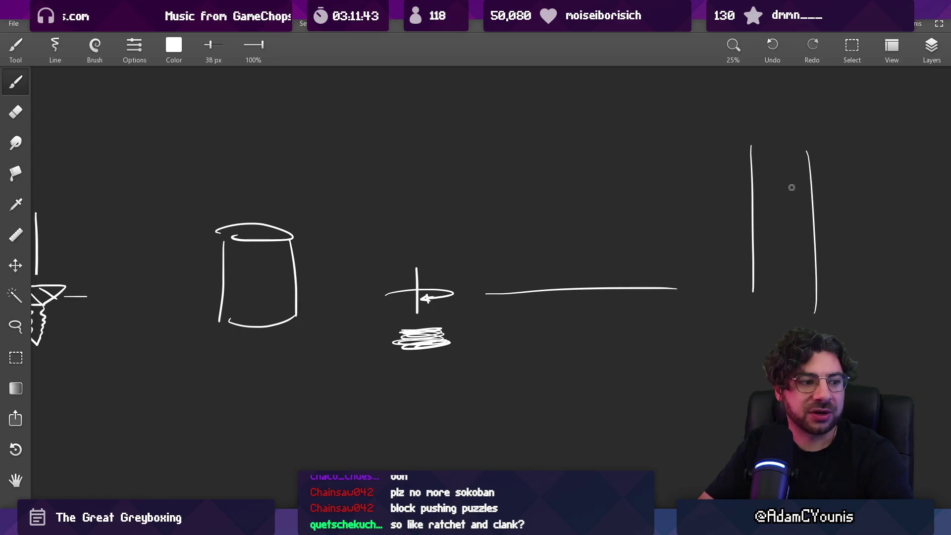
key(e)
scroll(797, 302, down, 2)
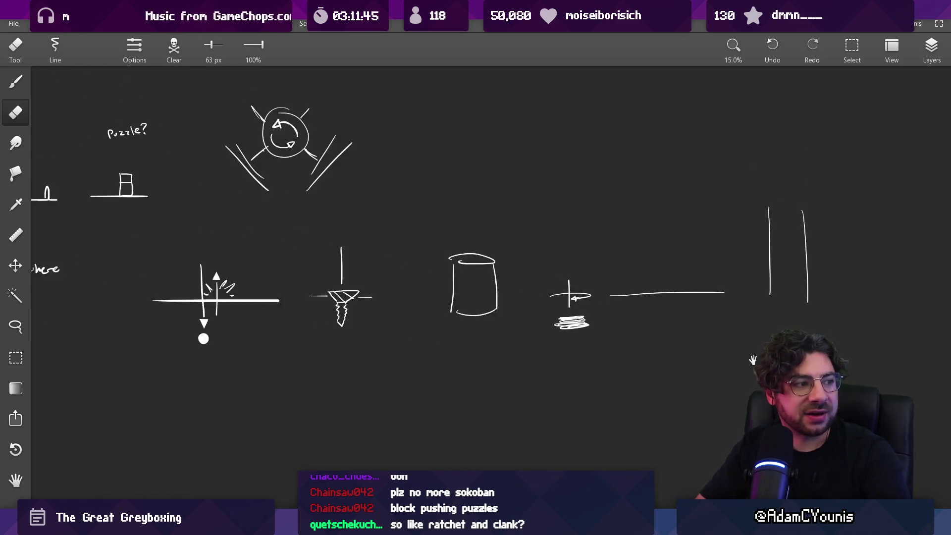
drag(753, 359, 715, 346)
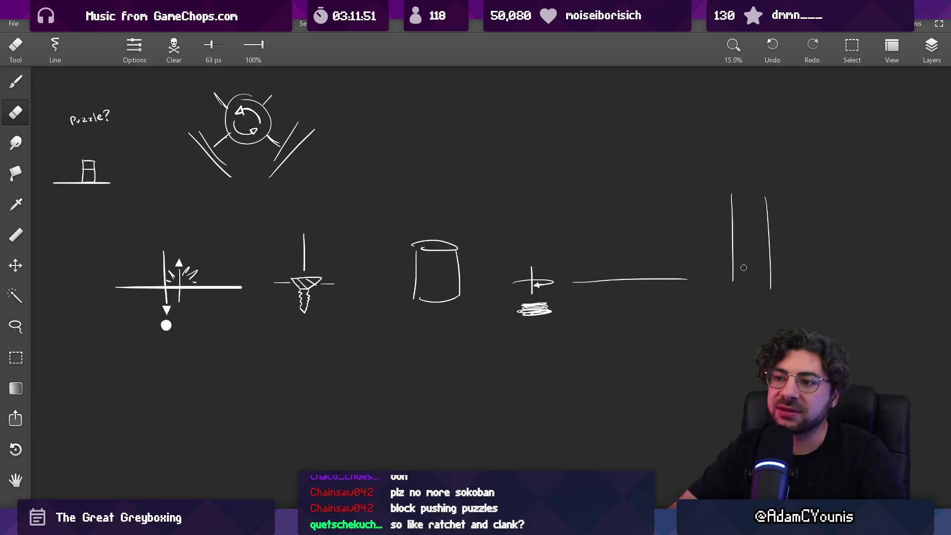
drag(406, 241, 418, 250)
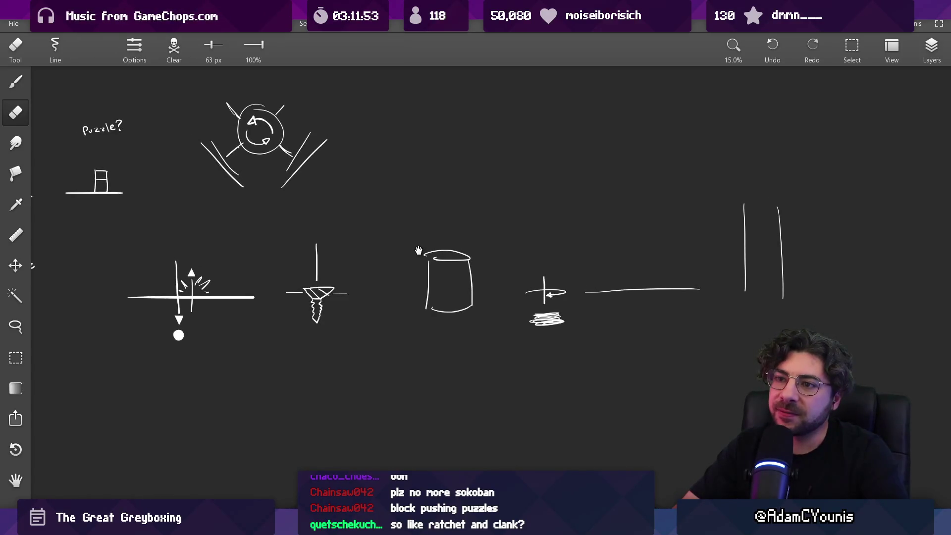
mouse_move(361, 248)
mouse_down()
mouse_move(527, 257)
mouse_move(483, 310)
mouse_up()
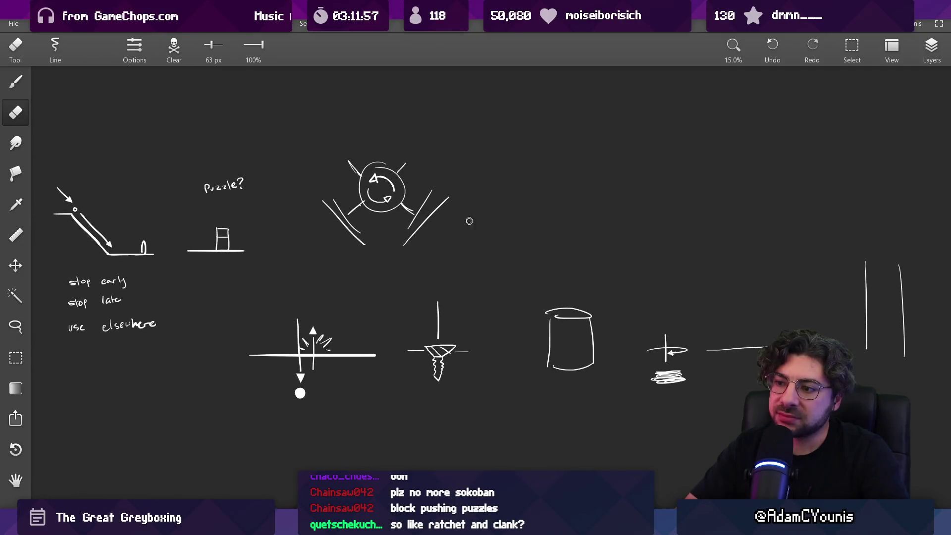
scroll(497, 215, down, 3)
mouse_move(545, 319)
mouse_down()
mouse_move(567, 329)
mouse_move(501, 331)
mouse_move(541, 297)
mouse_up()
scroll(500, 331, up, 1)
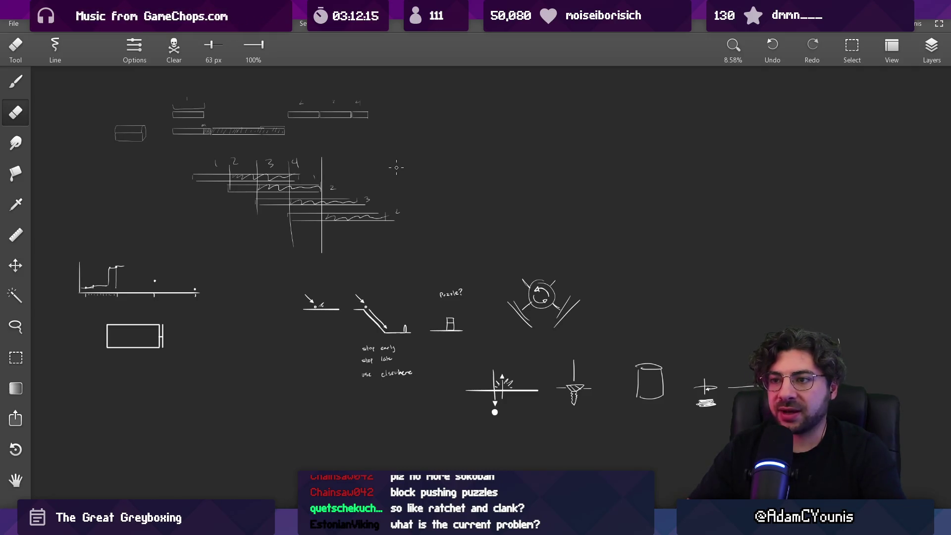
key(alt+Tab)
click(510, 357)
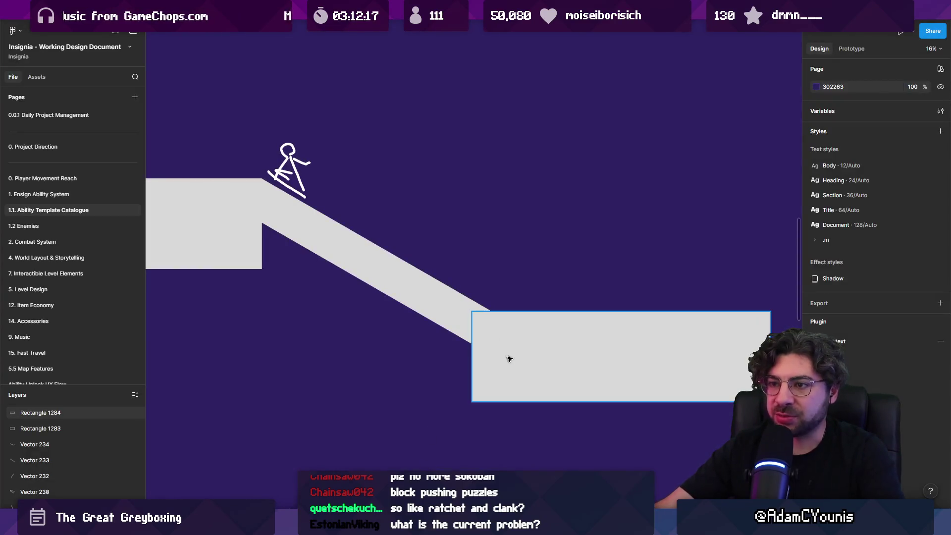
Step: Scroll and zoom the Insignia document to the Yellow Ensign Abilities' Plunge Attack card
scroll(489, 296, down, 5)
click(490, 296)
scroll(489, 296, left, 5)
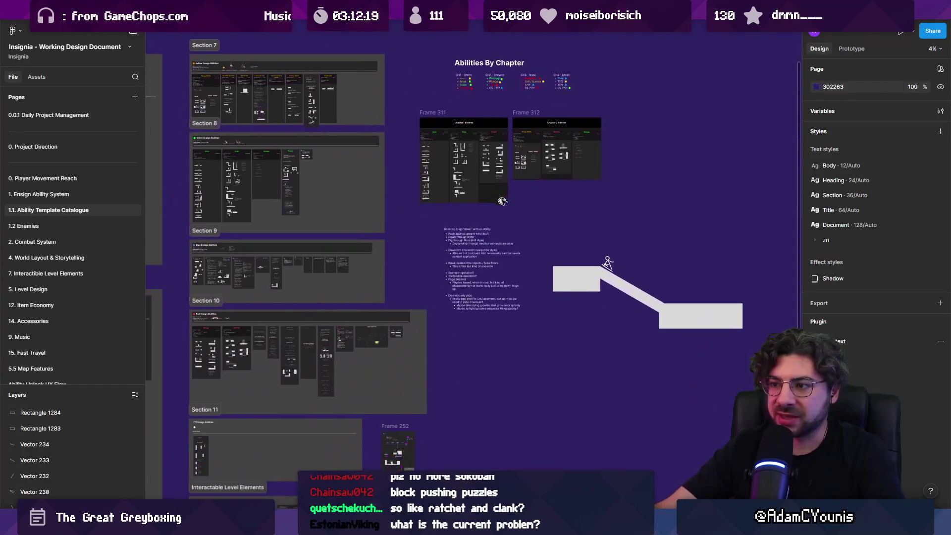
scroll(218, 162, down, 4)
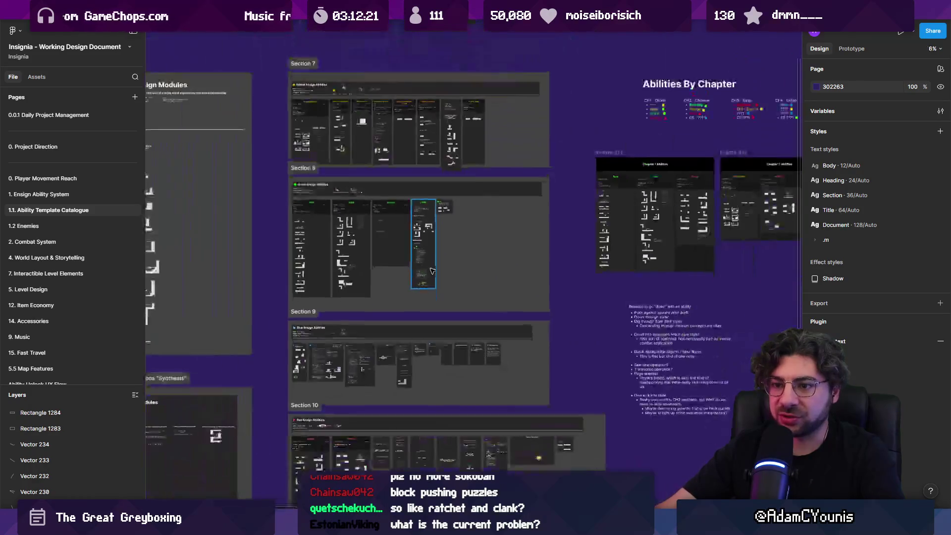
scroll(346, 364, up, 5)
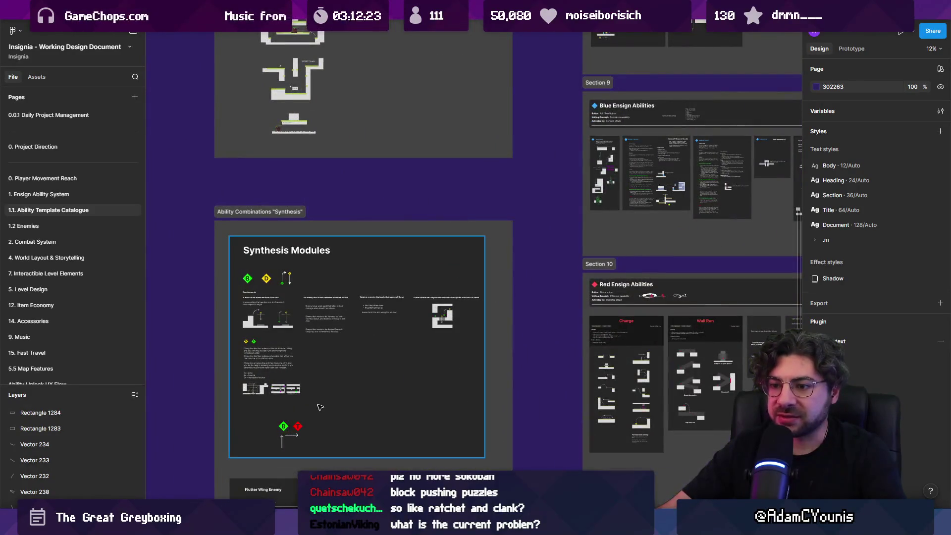
scroll(299, 425, up, 2)
scroll(449, 225, down, 5)
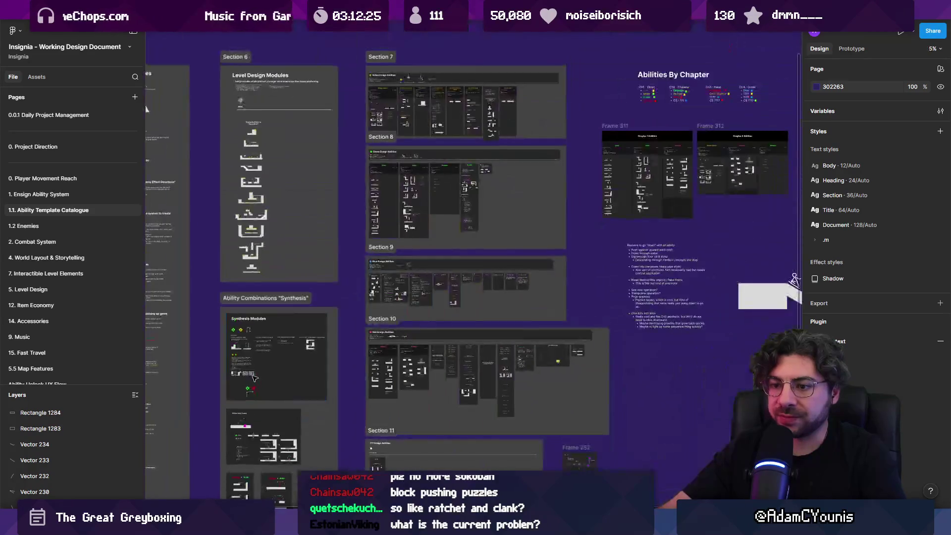
scroll(402, 274, down, 1)
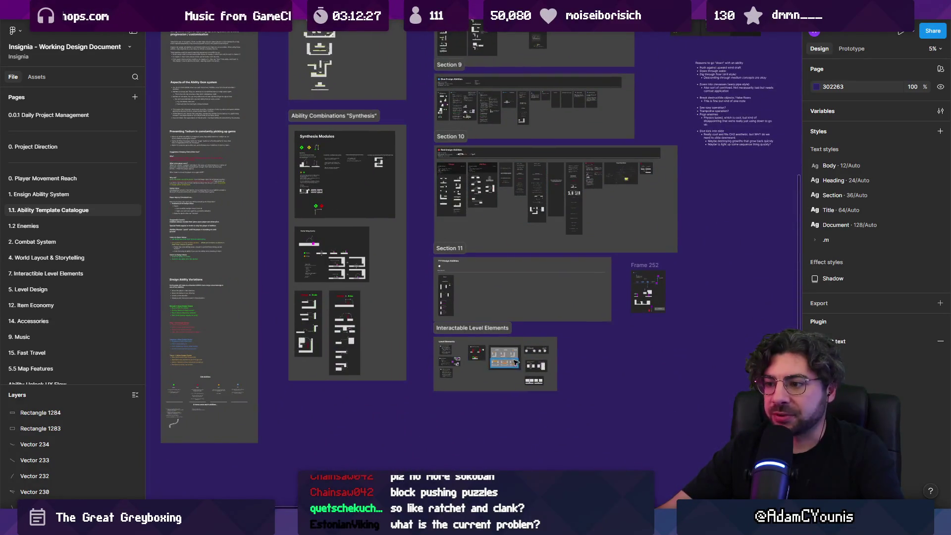
scroll(516, 364, up, 6)
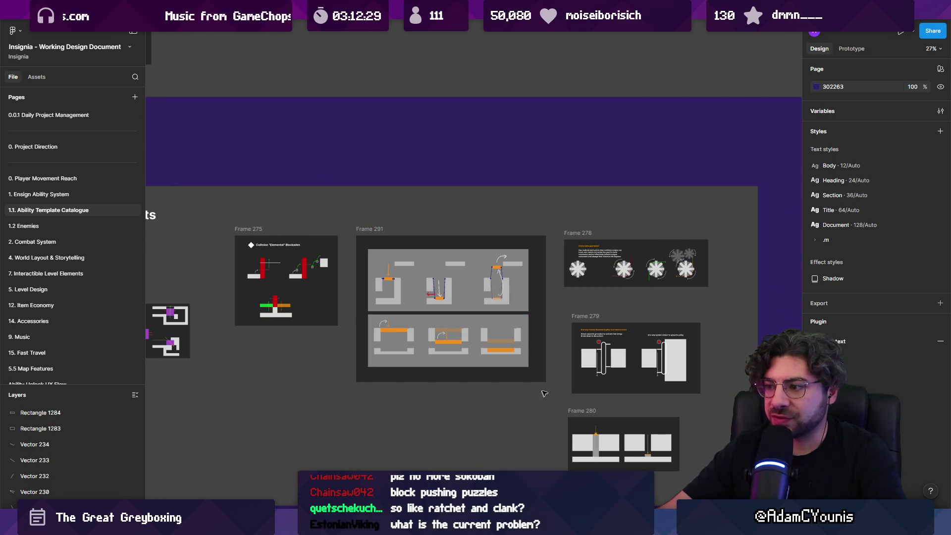
scroll(545, 394, down, 10)
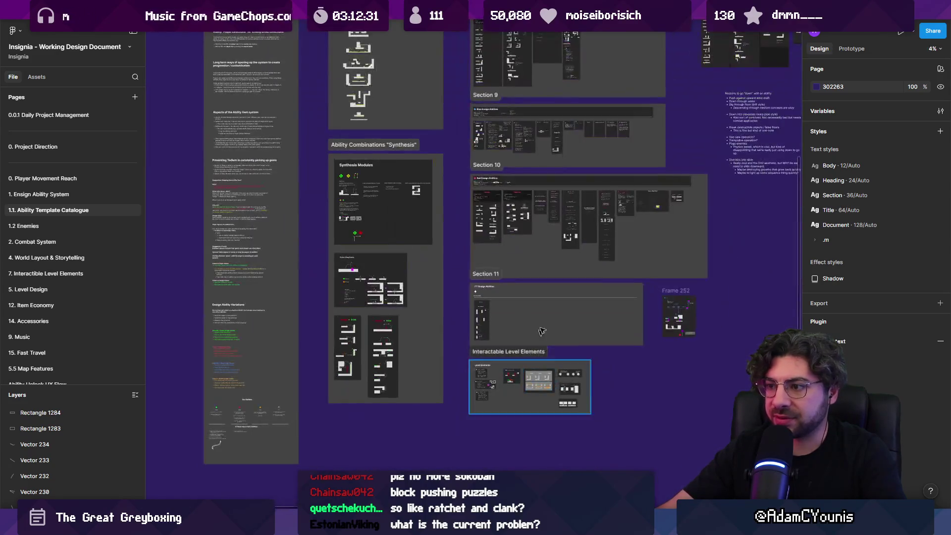
scroll(353, 305, up, 8)
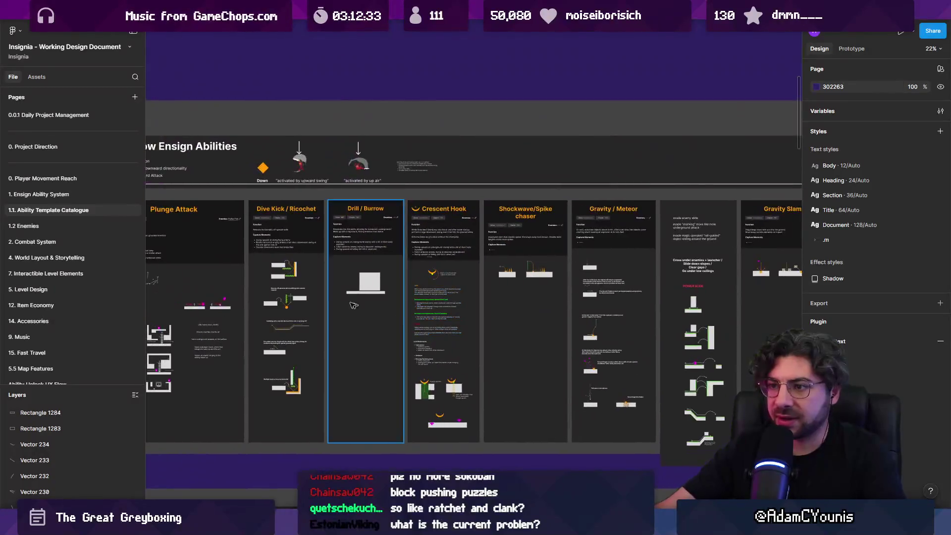
scroll(353, 305, up, 3)
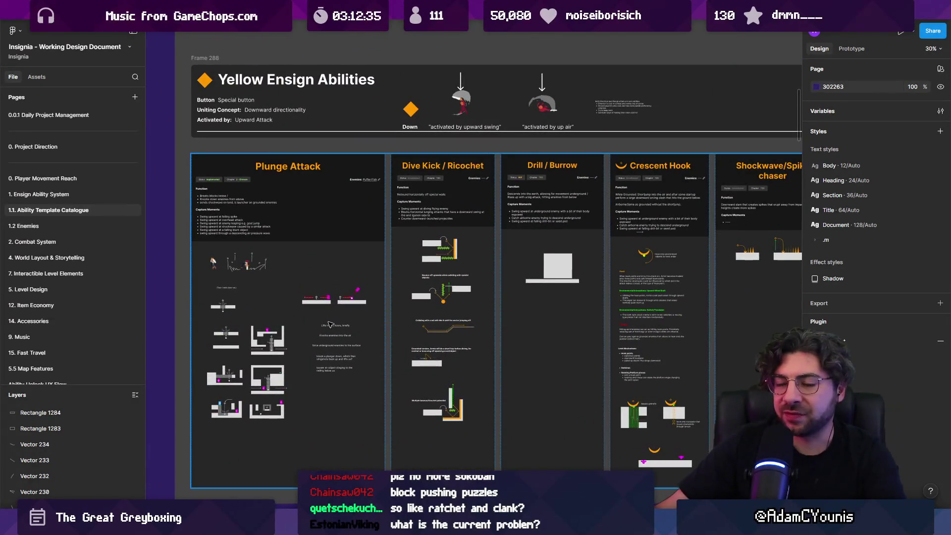
scroll(304, 317, down, 1)
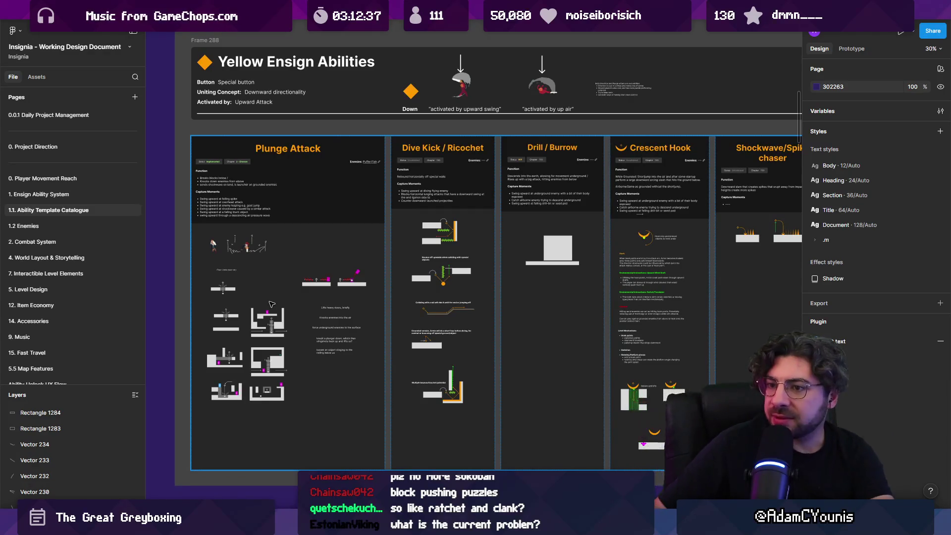
scroll(301, 314, up, 5)
scroll(297, 261, down, 5)
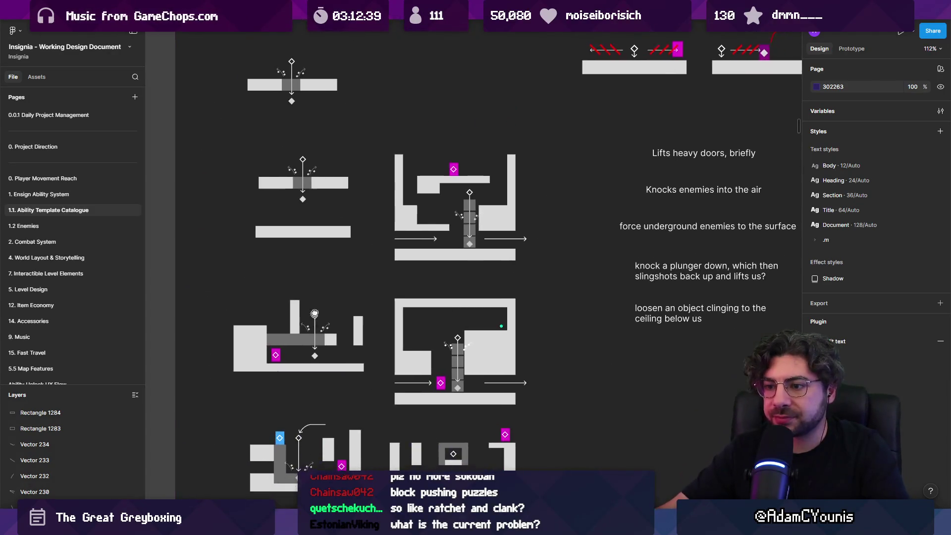
Step: Scroll back and forth over the Plunge Attack card's notes and diagrams
scroll(313, 336, up, 4)
scroll(313, 336, down, 2)
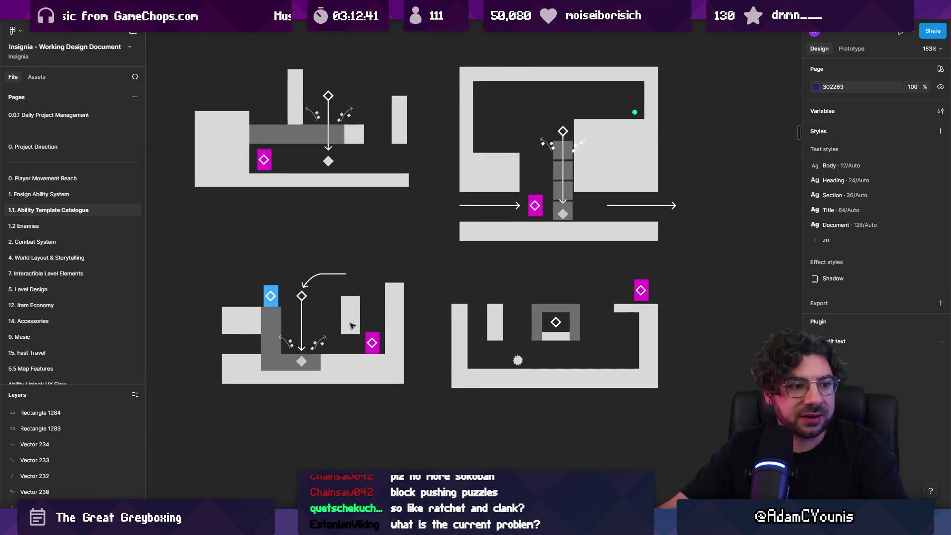
scroll(397, 330, up, 6)
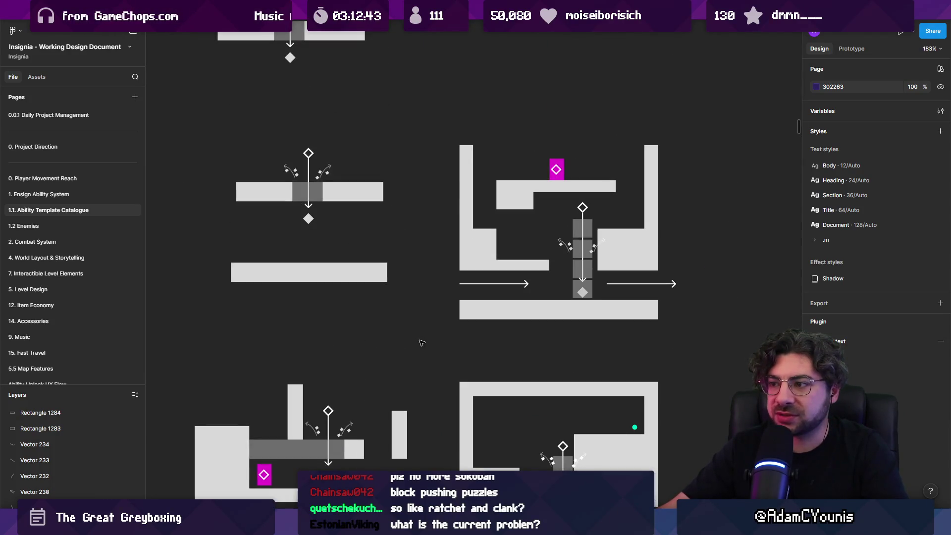
scroll(420, 340, down, 3)
scroll(420, 339, up, 8)
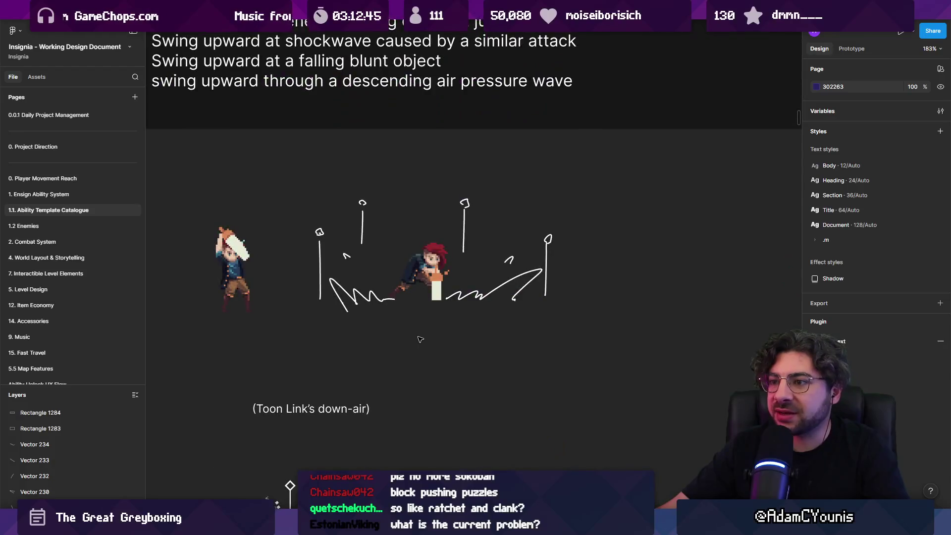
scroll(420, 338, down, 8)
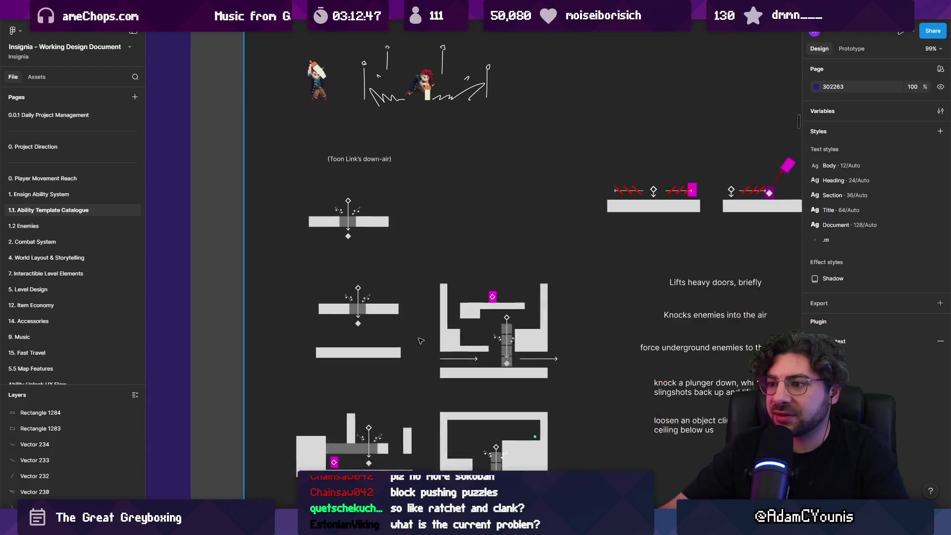
scroll(508, 253, up, 5)
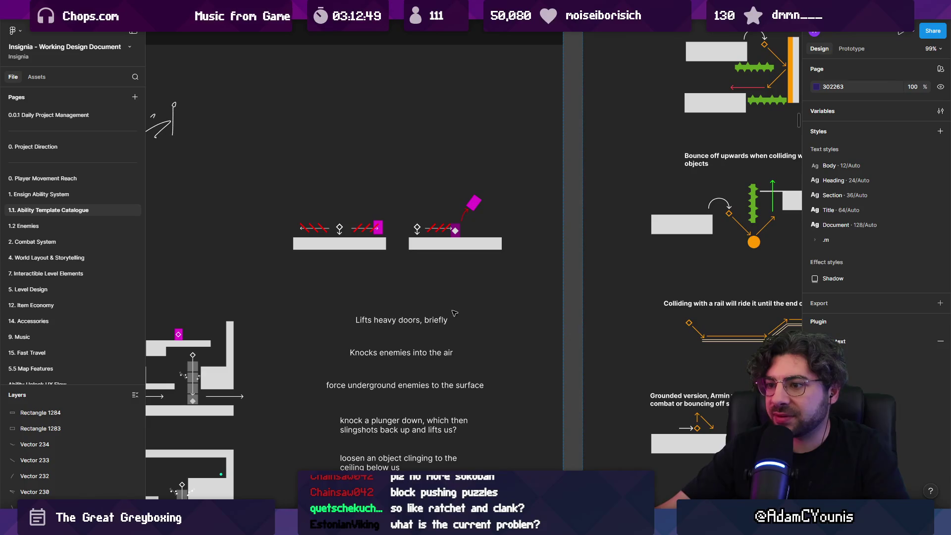
Step: Pan across and zoom out to 14% to view the Yellow and Green Ensign Abilities sections
mouse_move(434, 236)
mouse_down()
mouse_move(548, 315)
mouse_move(572, 314)
mouse_up()
scroll(572, 314, down, 5)
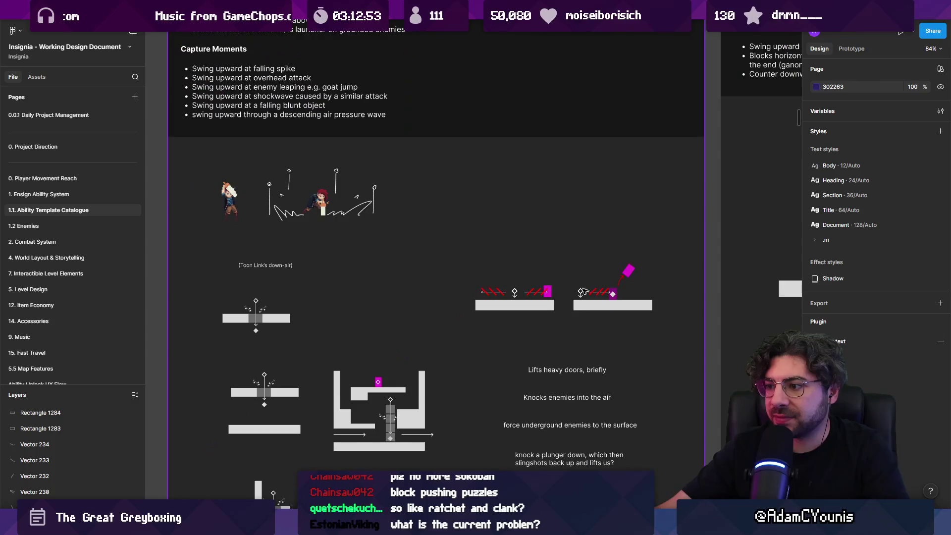
scroll(533, 318, down, 2)
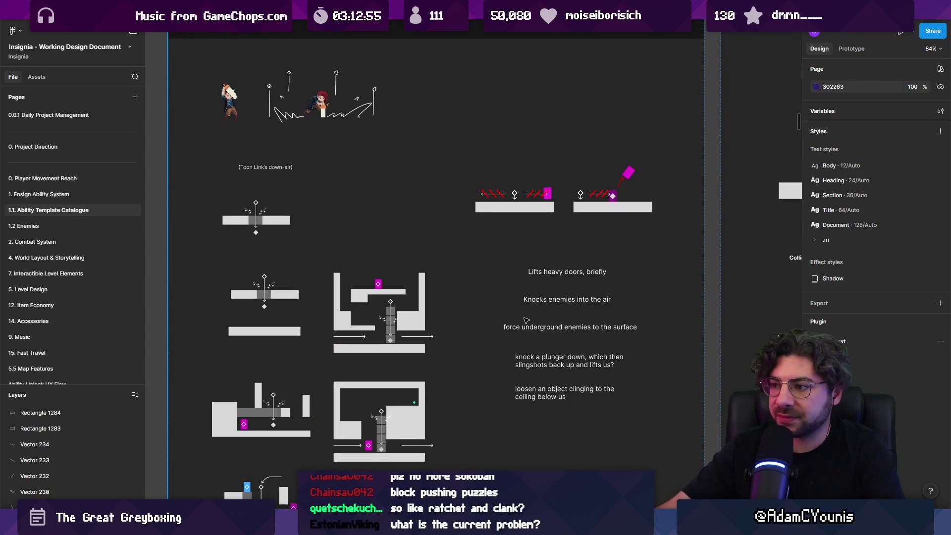
scroll(483, 340, up, 4)
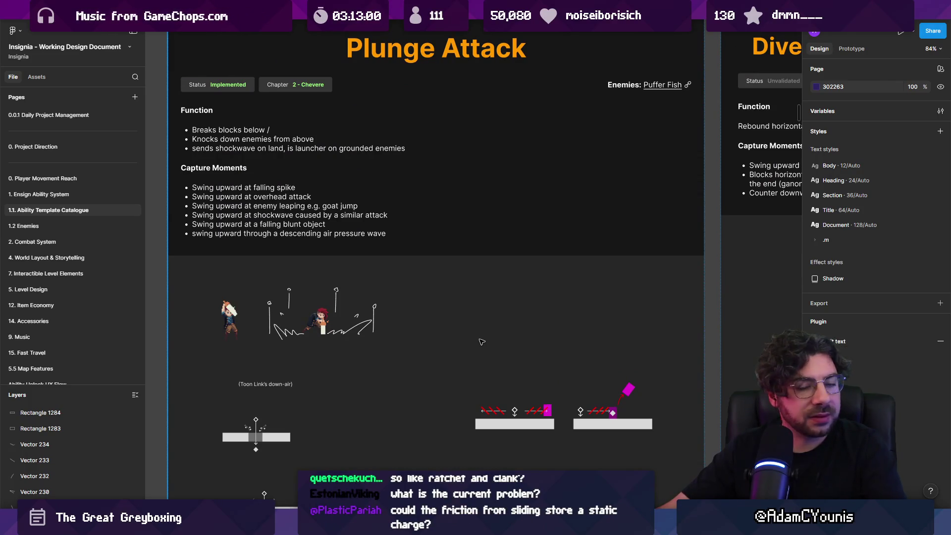
scroll(481, 342, down, 10)
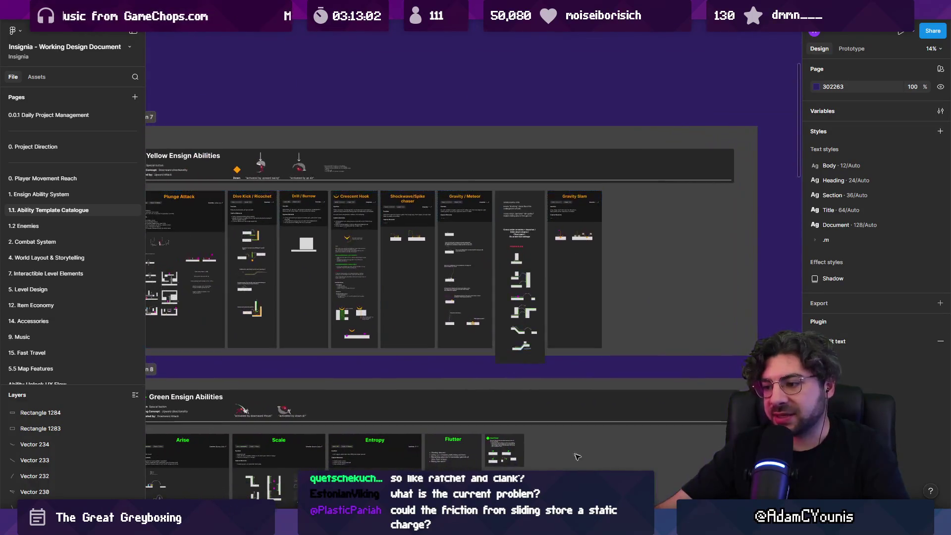
key(alt+Tab)
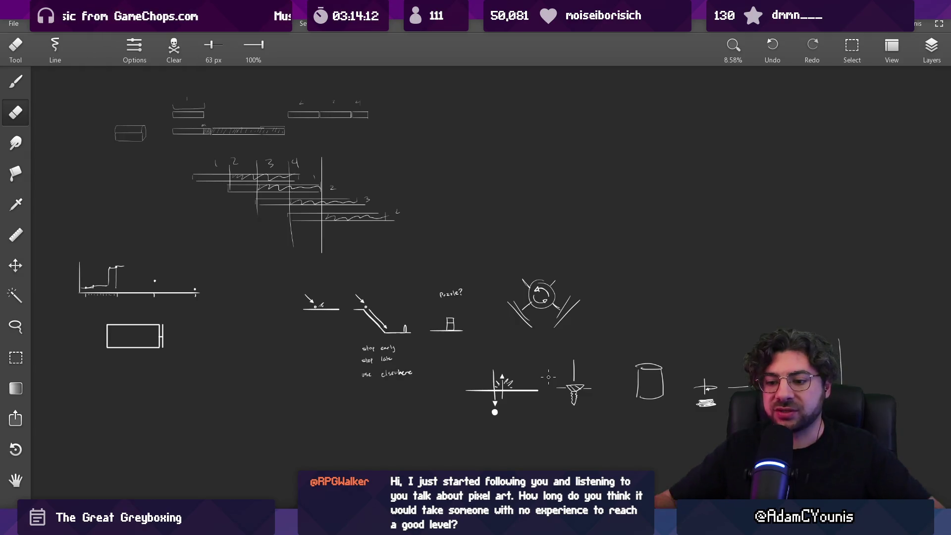
mouse_move(351, 271)
mouse_down()
mouse_move(382, 235)
mouse_move(333, 237)
mouse_move(318, 206)
mouse_move(335, 279)
mouse_up()
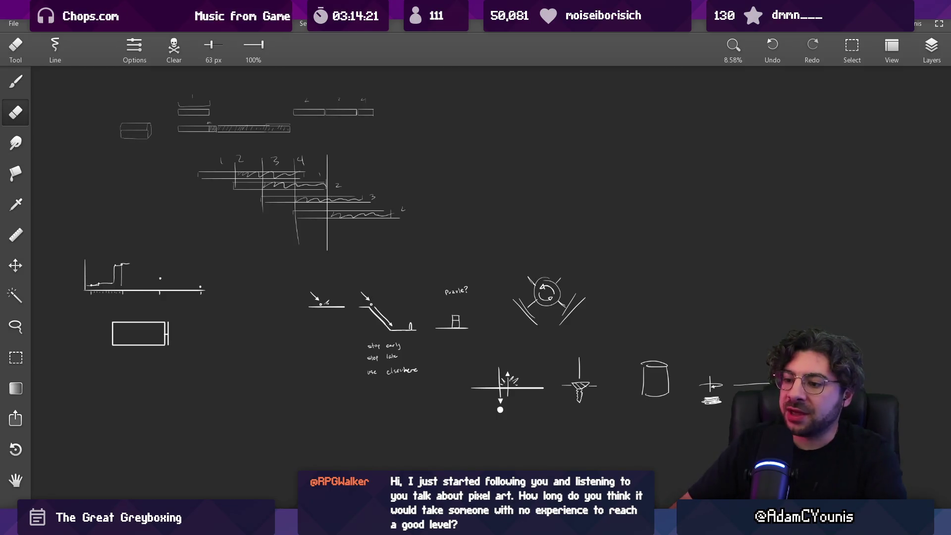
key(alt+Tab)
scroll(392, 351, left, 3)
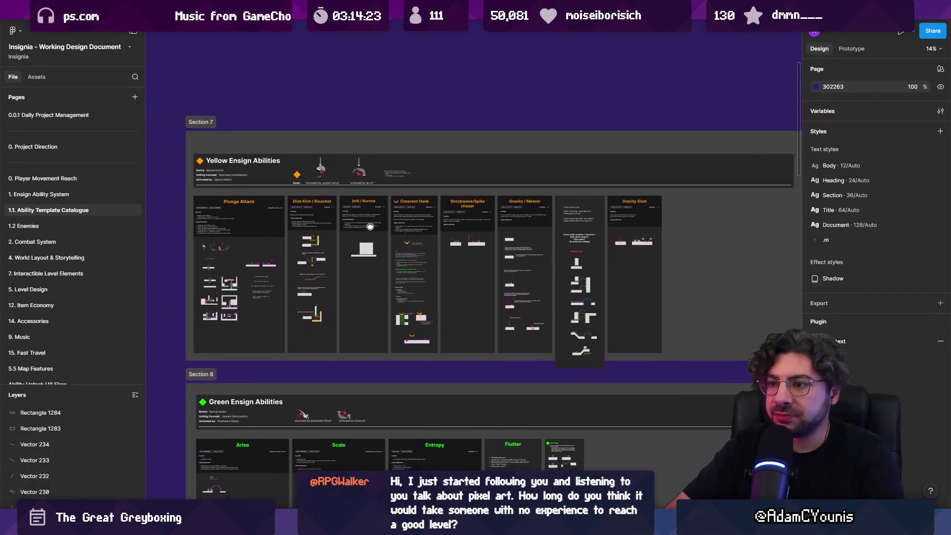
Step: Select the Yellow Ensign ability row, nudge the view, and return to the Sketchable sketches
click(373, 219)
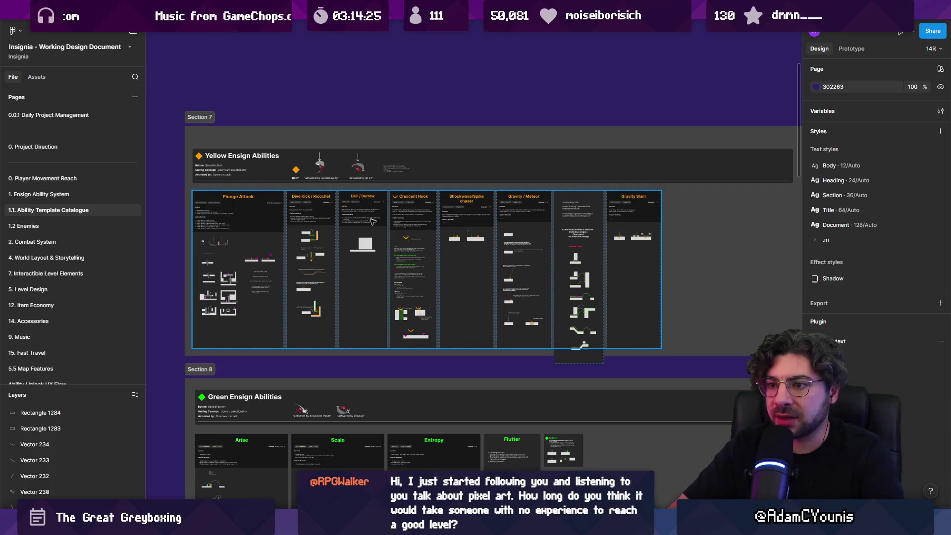
scroll(370, 238, down, 1)
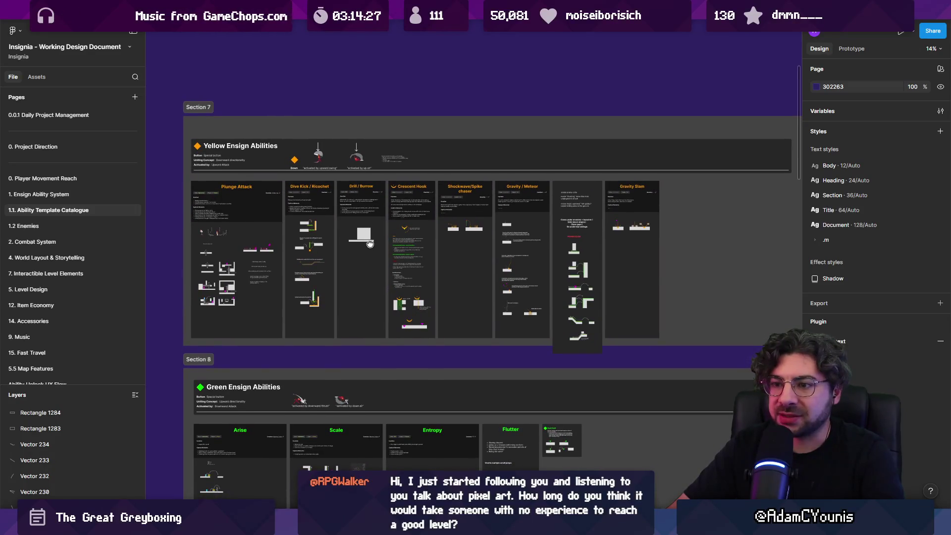
drag(370, 244, 369, 245)
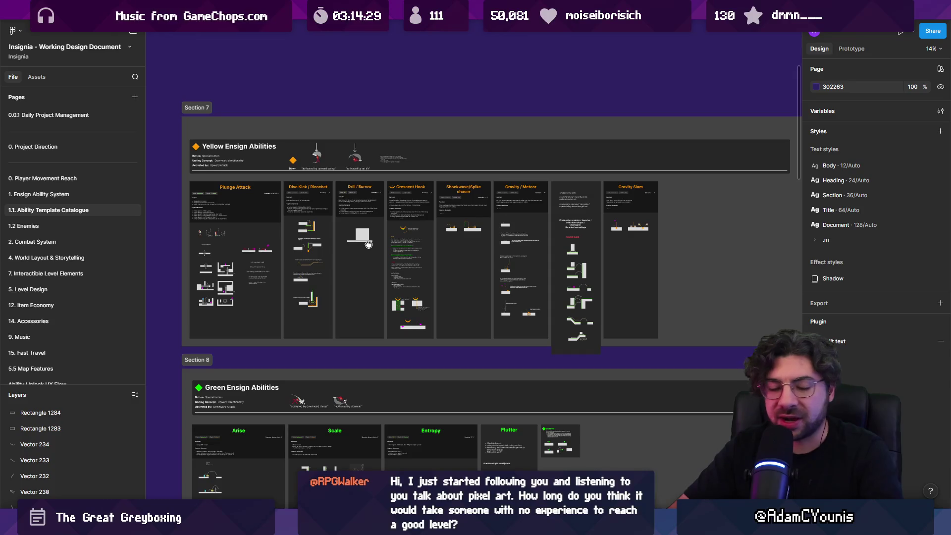
scroll(369, 244, down, 5)
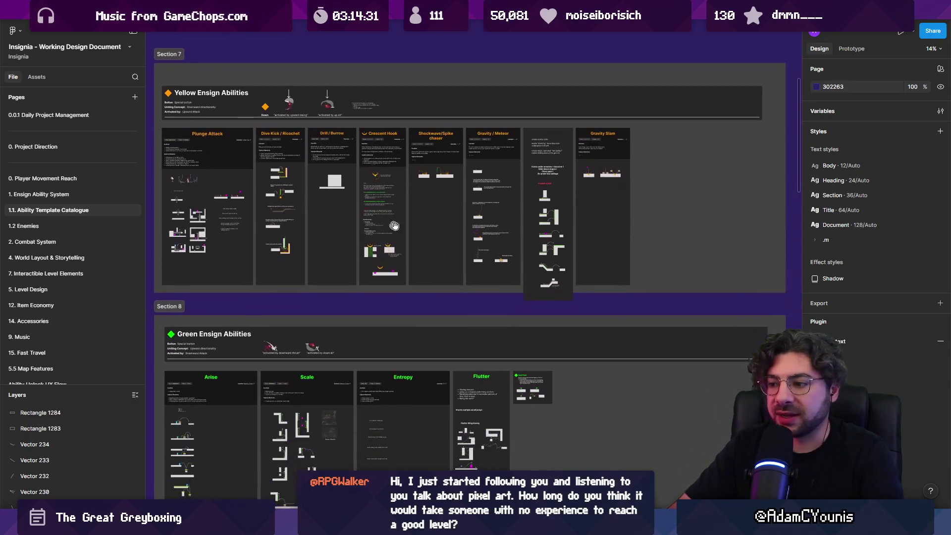
key(alt+Tab)
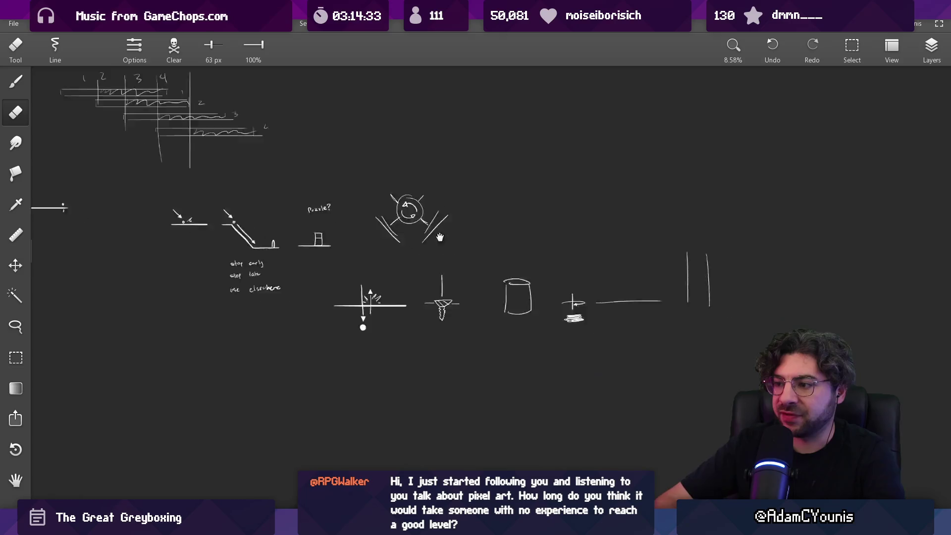
Step: Draw a box hanging from the pulley's left rope and a hooked line with a D mark over the right plank
scroll(440, 238, right, 5)
scroll(380, 279, up, 2)
scroll(380, 279, up, 3)
scroll(423, 247, up, 5)
key(b)
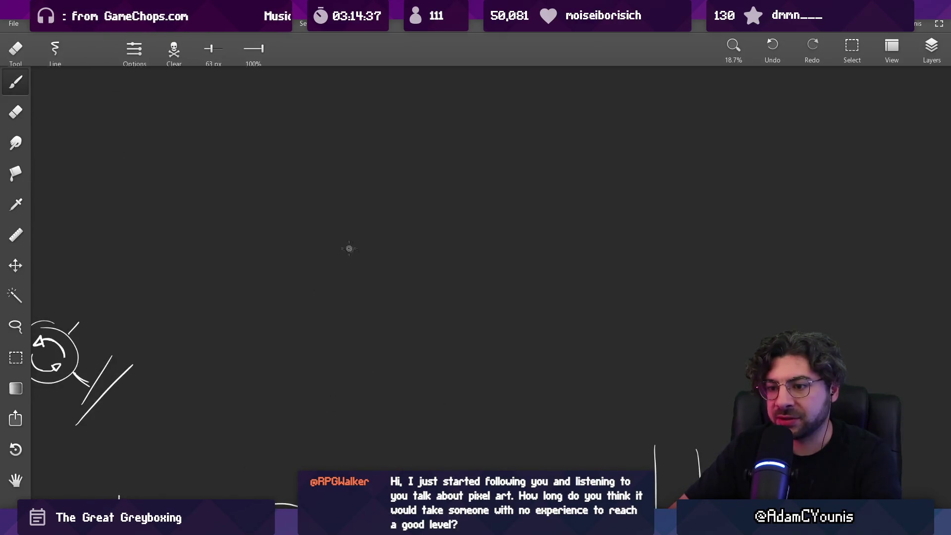
mouse_move(347, 303)
mouse_down()
mouse_move(372, 249)
mouse_move(360, 305)
mouse_move(362, 186)
mouse_move(493, 183)
mouse_move(497, 330)
mouse_move(543, 331)
mouse_move(458, 349)
mouse_move(453, 331)
mouse_up()
scroll(364, 303, up, 2)
scroll(453, 331, up, 3)
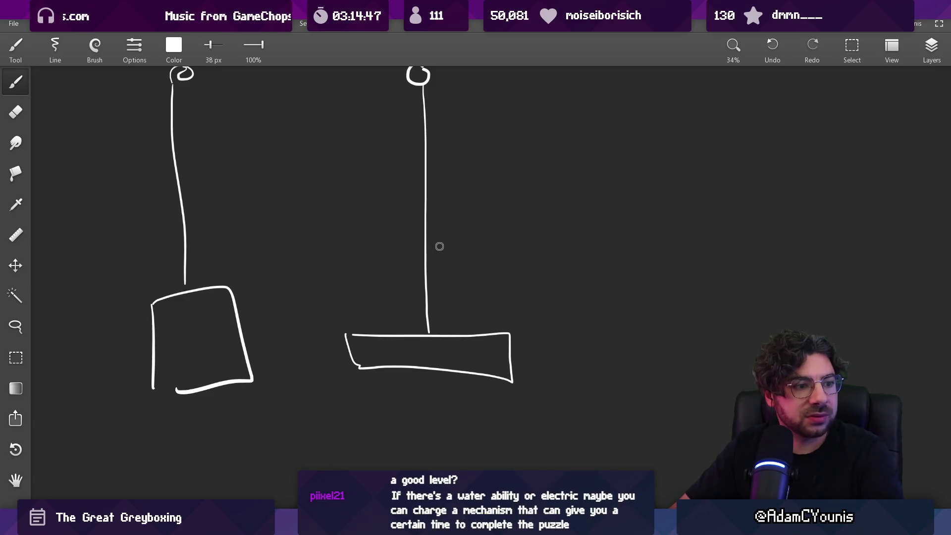
mouse_move(459, 174)
mouse_down()
mouse_move(460, 345)
mouse_move(460, 236)
mouse_up()
key(ctrl+z)
drag(469, 178, 470, 205)
scroll(467, 279, down, 3)
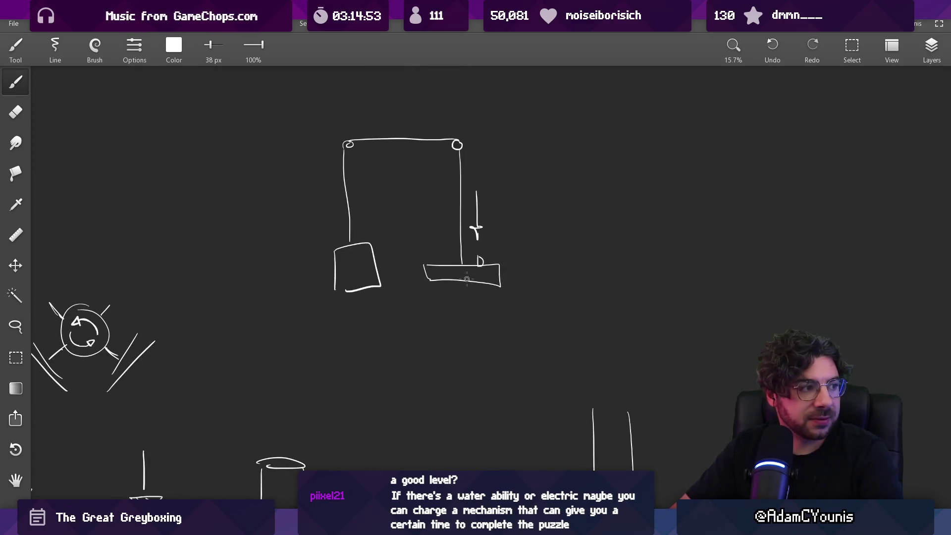
Step: Try repositioning the hook, plank and box with lasso and rectangle selections, then undo the moves
key(l)
mouse_move(409, 238)
mouse_down()
mouse_move(490, 195)
mouse_move(436, 202)
mouse_up()
drag(462, 245, 463, 351)
key(Escape)
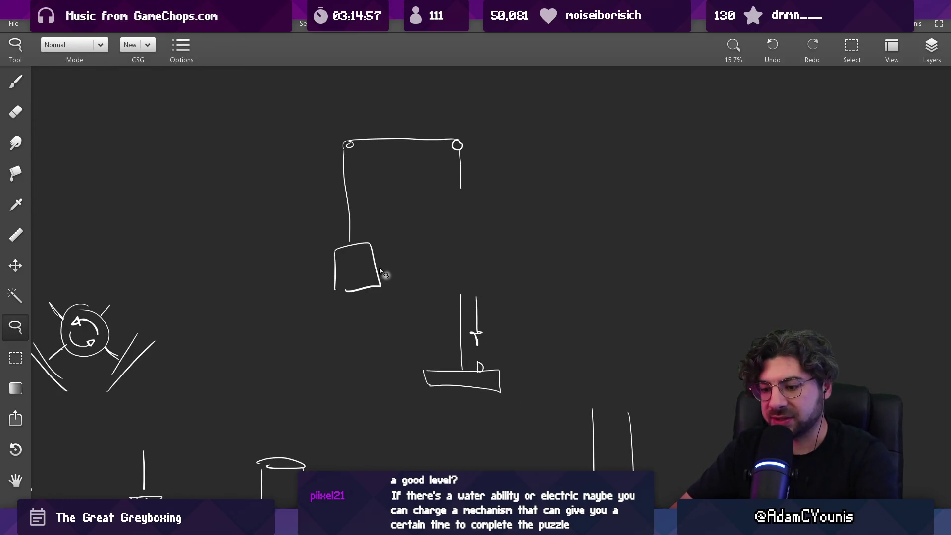
key(m)
drag(318, 237, 399, 322)
drag(363, 283, 363, 212)
key(Escape)
key(ctrl+z)
key(ctrl+z)
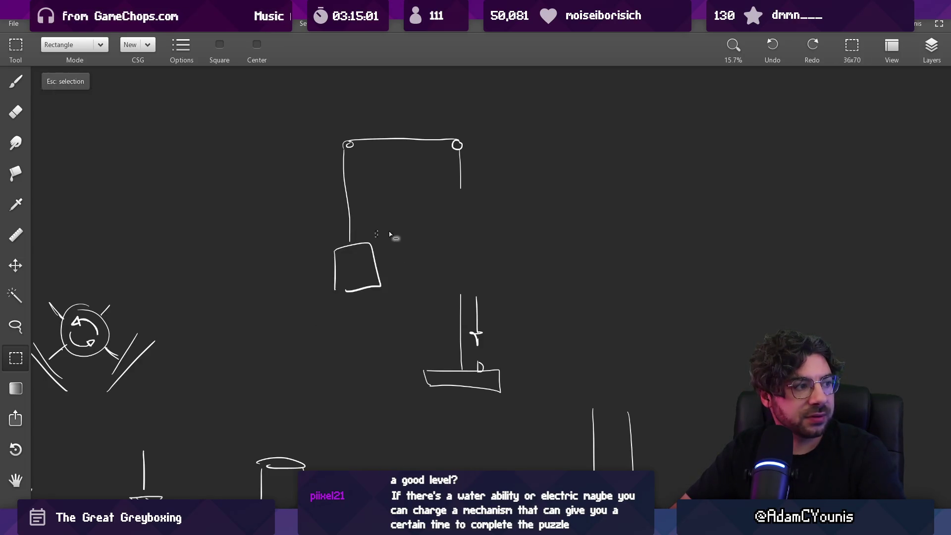
key(ctrl+z)
key(Escape)
key(b)
drag(412, 289, 380, 313)
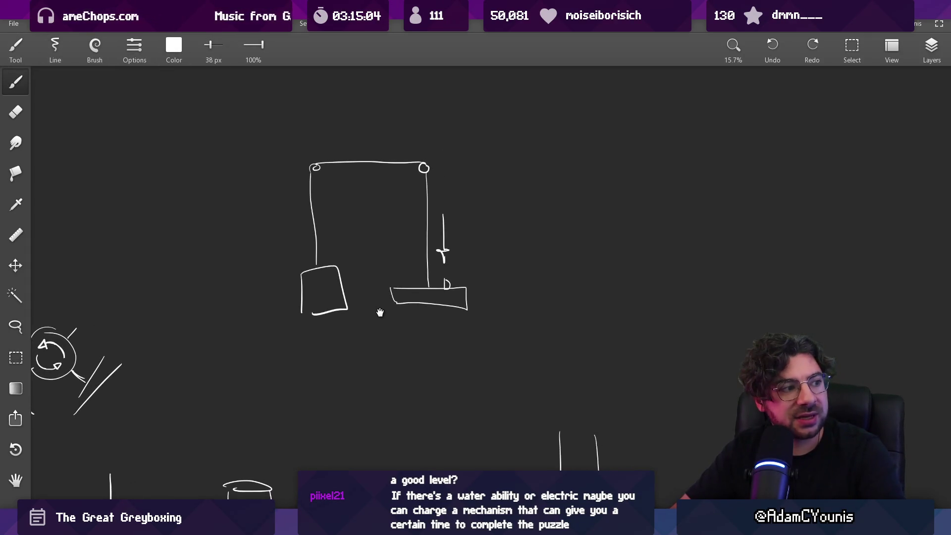
Step: Draw a wavy water line right of the pulley with a float and tall mast on it
mouse_move(468, 301)
mouse_down()
mouse_move(334, 303)
mouse_move(498, 274)
mouse_up()
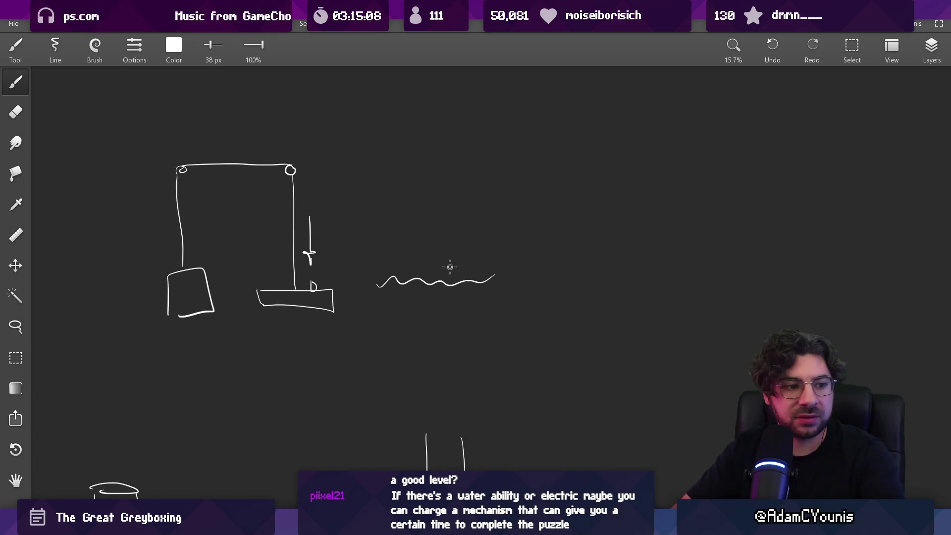
scroll(411, 293, up, 3)
mouse_move(337, 302)
mouse_down()
mouse_move(335, 281)
mouse_move(444, 293)
mouse_up()
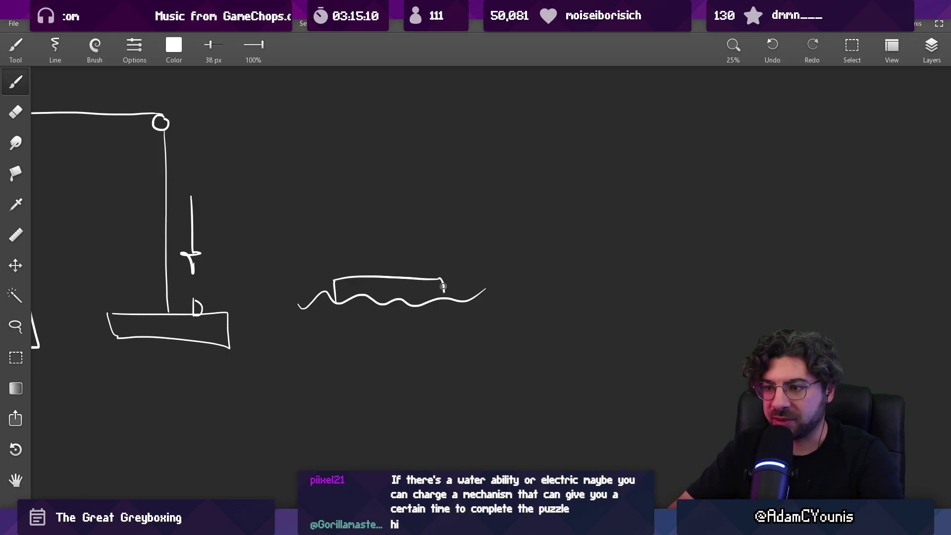
mouse_move(382, 207)
mouse_down()
mouse_move(384, 271)
mouse_move(406, 119)
mouse_move(415, 119)
mouse_up()
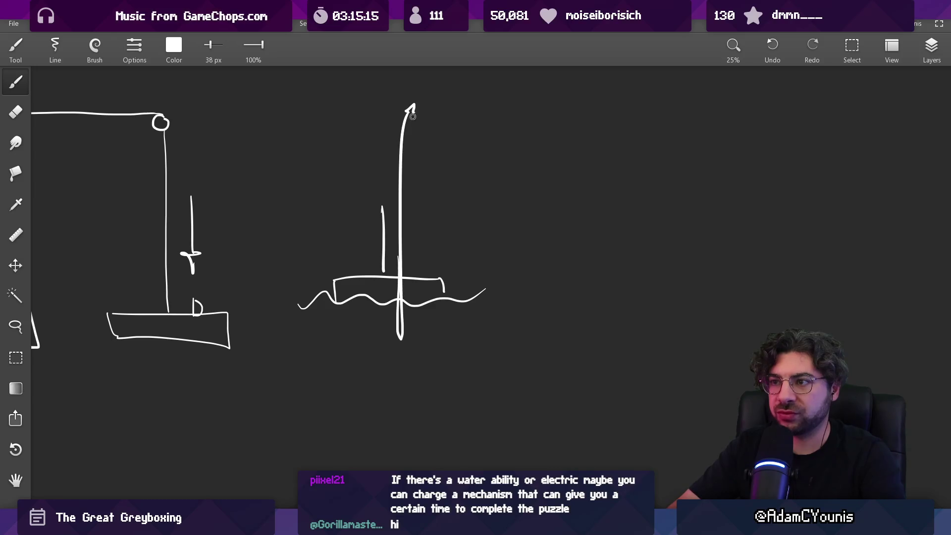
scroll(414, 156, down, 3)
scroll(417, 285, up, 2)
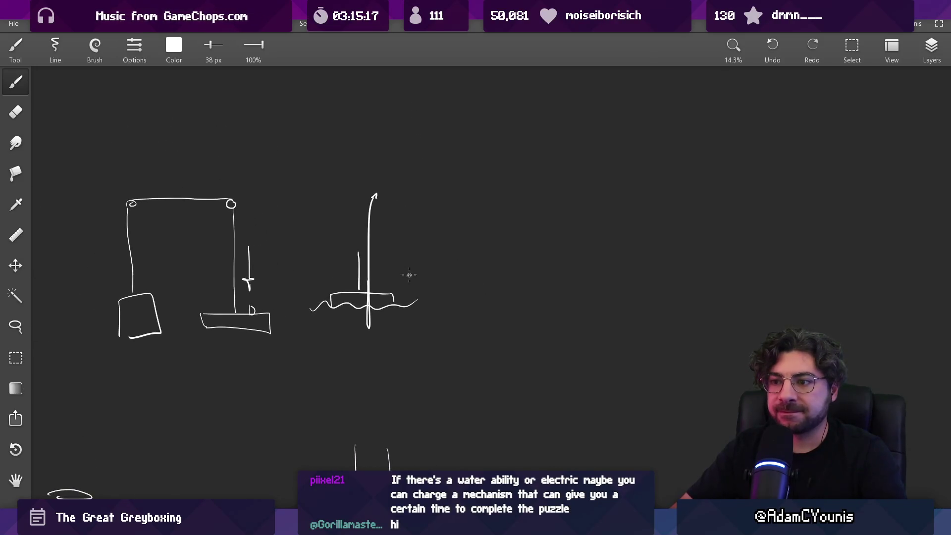
drag(404, 275, 416, 257)
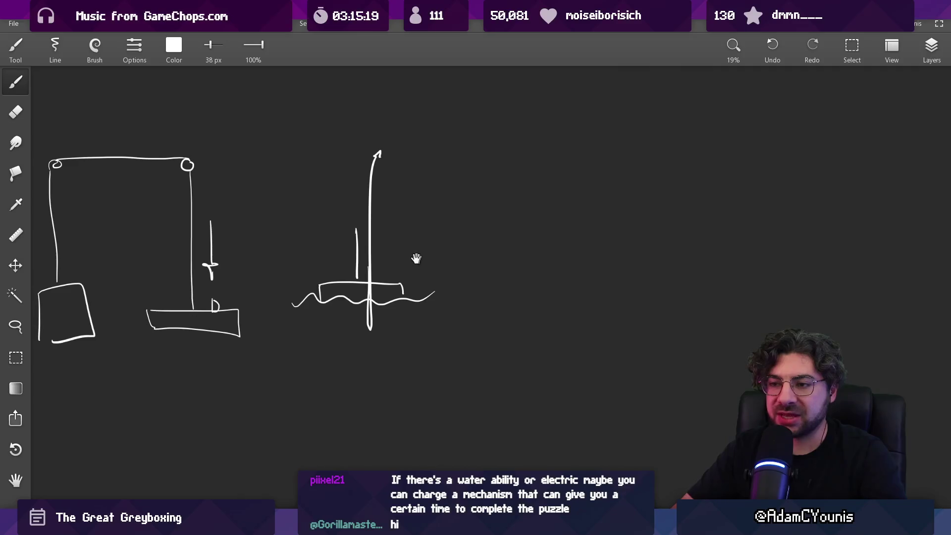
drag(464, 216, 409, 242)
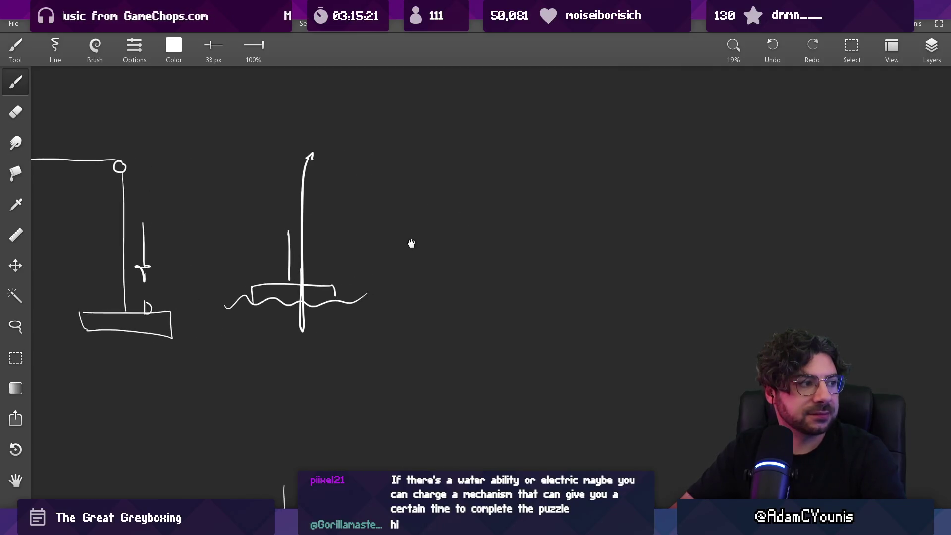
Step: Sketch a zigzag spring over a ground line with small waves, a circle and rising arrow, undoing a misdrawn arrow
click(477, 169)
drag(479, 158, 488, 312)
drag(427, 313, 523, 311)
mouse_move(420, 293)
mouse_down()
mouse_move(466, 308)
mouse_move(523, 300)
mouse_up()
mouse_move(535, 300)
mouse_down()
mouse_move(557, 297)
mouse_move(549, 346)
mouse_move(559, 327)
mouse_up()
mouse_move(560, 322)
mouse_down()
mouse_move(565, 271)
mouse_move(558, 319)
mouse_up()
key(ctrl+z)
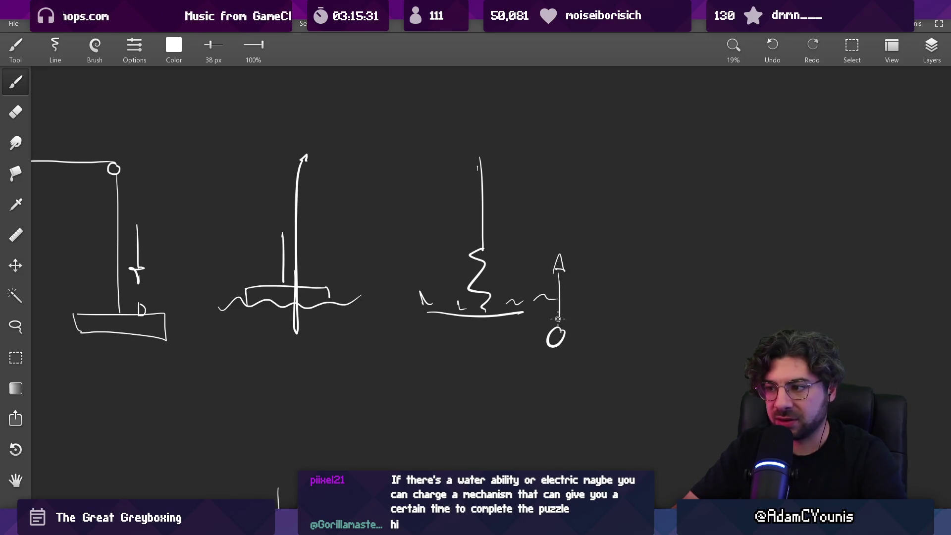
scroll(558, 319, down, 3)
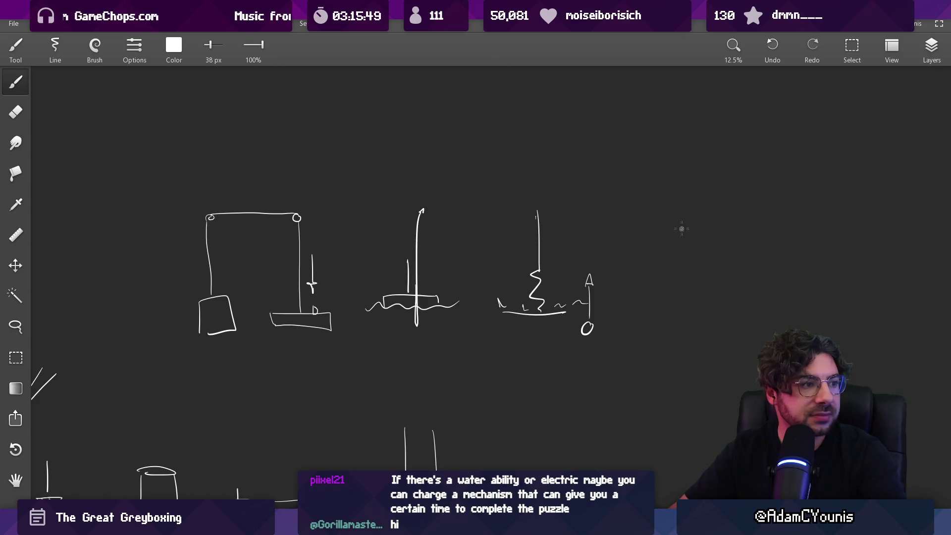
Step: Draw the coil drill at the right end: a zigzag coil, a shaft through it and two housing sides
mouse_move(654, 203)
mouse_down()
mouse_move(719, 204)
mouse_move(733, 226)
mouse_move(694, 283)
mouse_move(656, 312)
mouse_move(713, 313)
mouse_up()
mouse_move(681, 163)
mouse_down()
mouse_move(682, 349)
mouse_move(671, 343)
mouse_move(683, 358)
mouse_up()
drag(639, 190, 647, 295)
drag(710, 182, 714, 327)
scroll(708, 259, down, 2)
scroll(649, 250, up, 3)
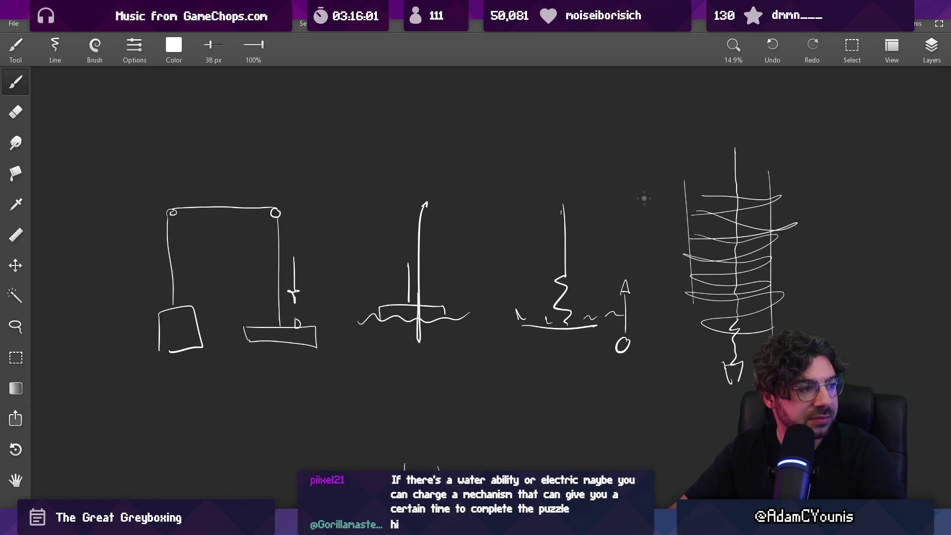
Step: Add a filled triangular tip at the spring's base on its ground line
drag(566, 320, 570, 320)
scroll(575, 312, up, 5)
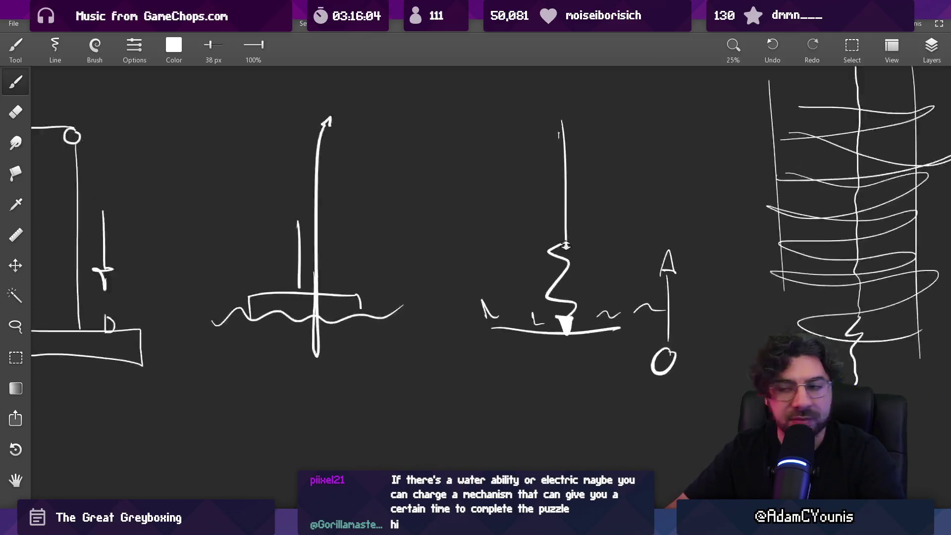
mouse_move(580, 332)
mouse_down()
mouse_move(558, 342)
mouse_move(555, 330)
mouse_move(578, 333)
mouse_move(565, 357)
mouse_move(552, 335)
mouse_up()
key(e)
scroll(555, 331, down, 5)
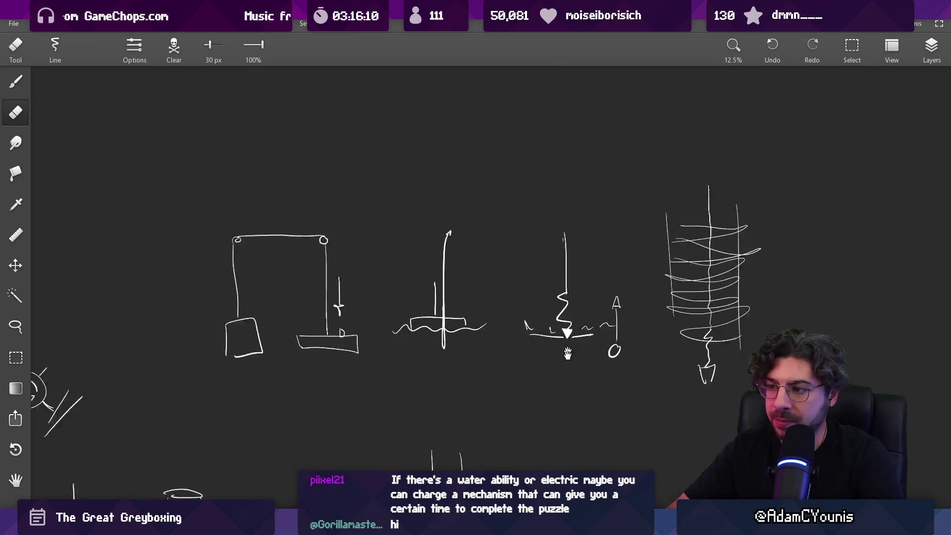
scroll(542, 257, up, 2)
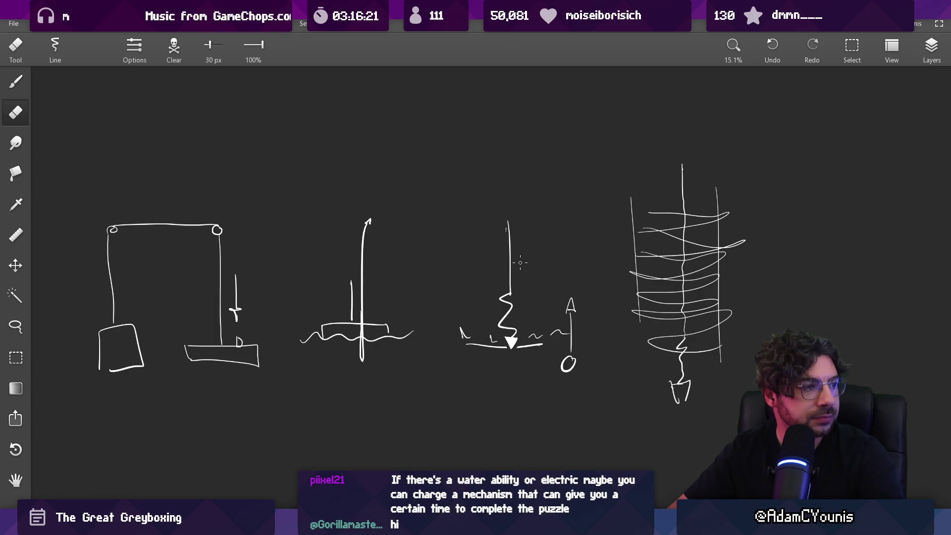
Step: Give the float's mast an arrowhead and handwrite 'boing' beside the float with a thinner brush
scroll(371, 248, up, 2)
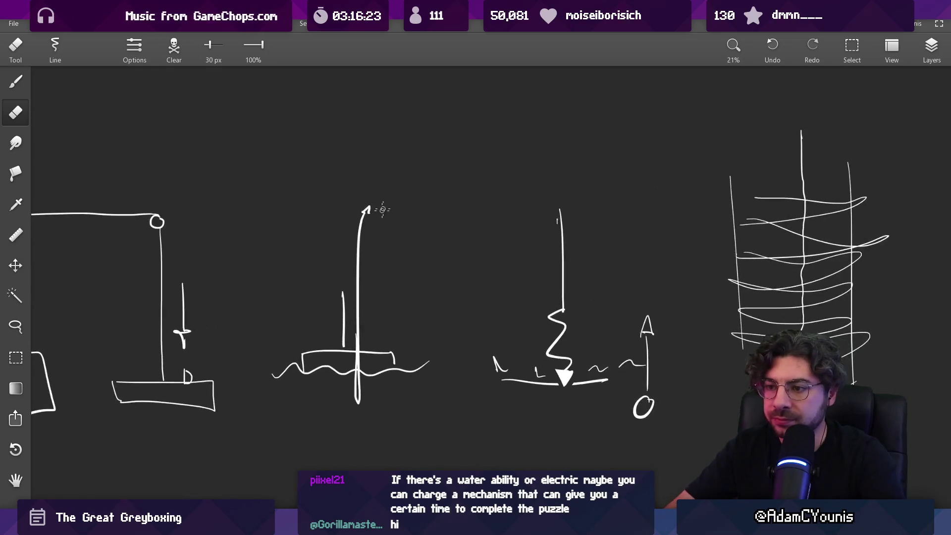
key(e)
drag(368, 210, 367, 212)
key(bracketleft)
mouse_move(367, 334)
mouse_down()
mouse_move(402, 331)
mouse_move(399, 341)
mouse_up()
key(ctrl+z)
key(ctrl+z)
drag(404, 331, 398, 346)
click(383, 325)
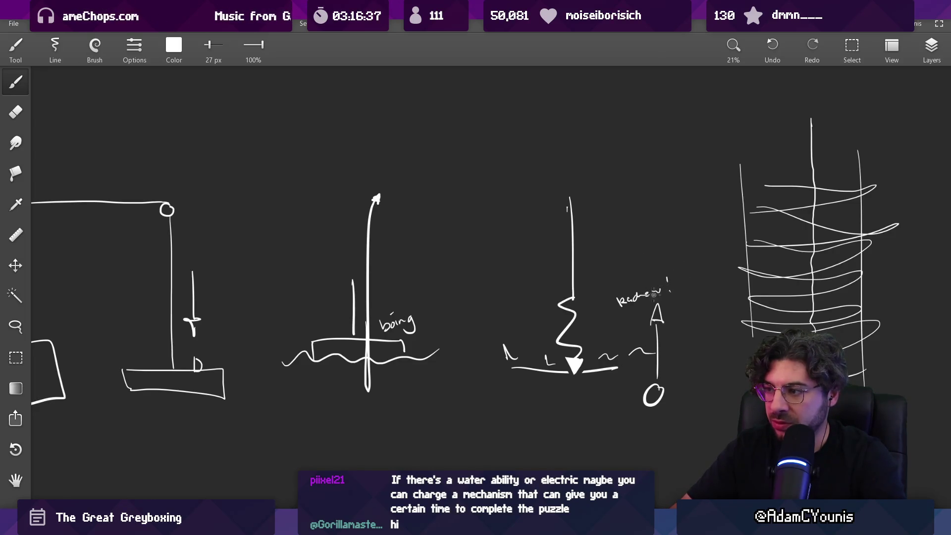
scroll(662, 293, up, 5)
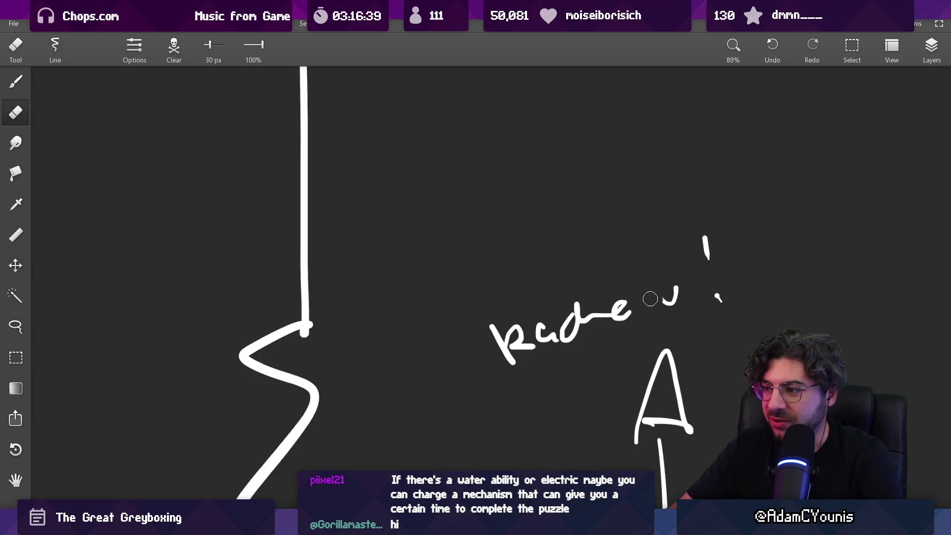
Step: Erase and rewrite letters in the 'Radew!' label above the spring's arrow
key(e)
mouse_move(665, 301)
mouse_down()
mouse_move(676, 289)
mouse_move(671, 306)
mouse_up()
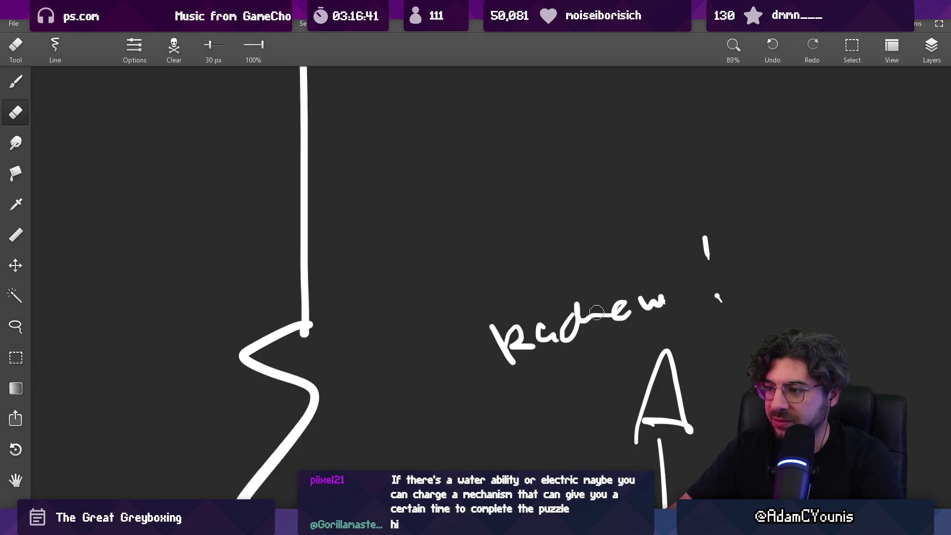
drag(549, 331, 546, 335)
key(b)
scroll(547, 336, down, 5)
scroll(530, 308, left, 10)
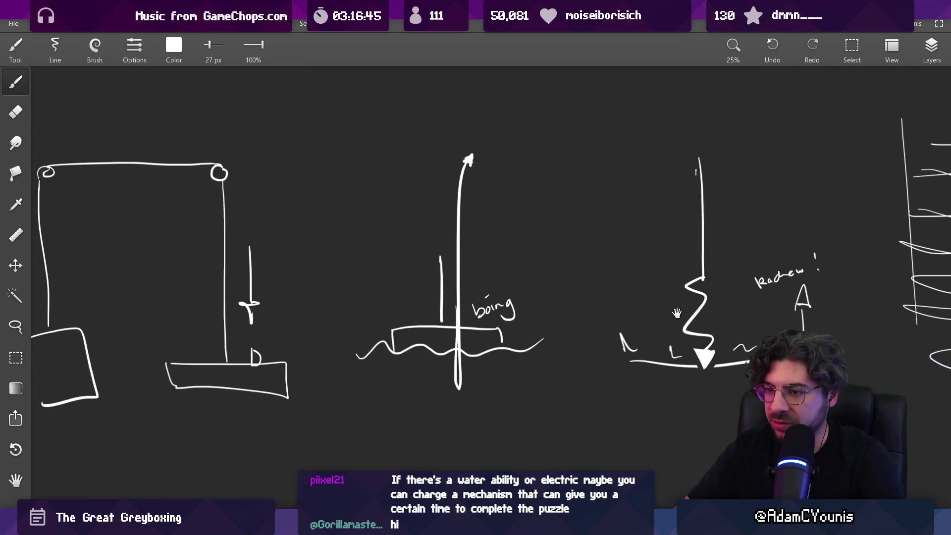
Step: Write CH sound-word labels beside the loops of the drill coil
drag(469, 280, 472, 289)
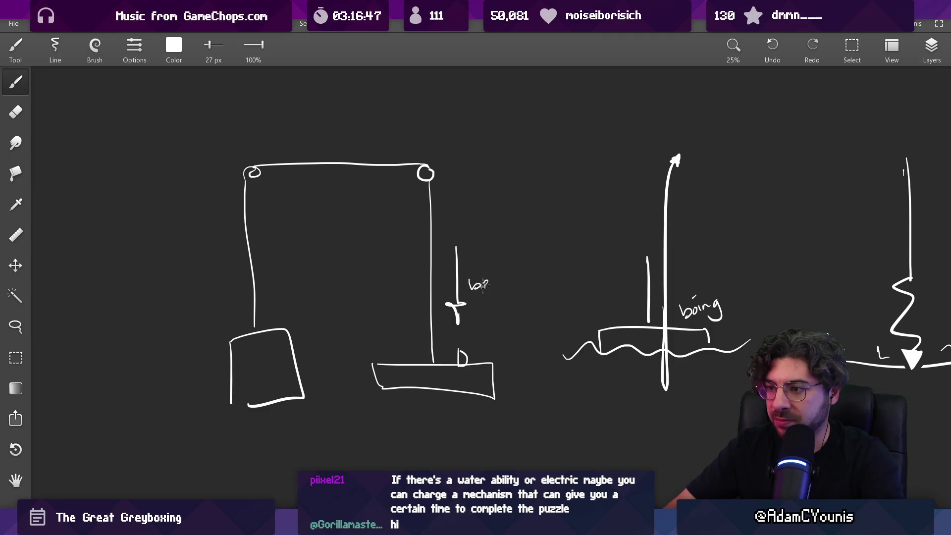
scroll(515, 288, down, 2)
scroll(525, 297, right, 10)
scroll(532, 306, right, 10)
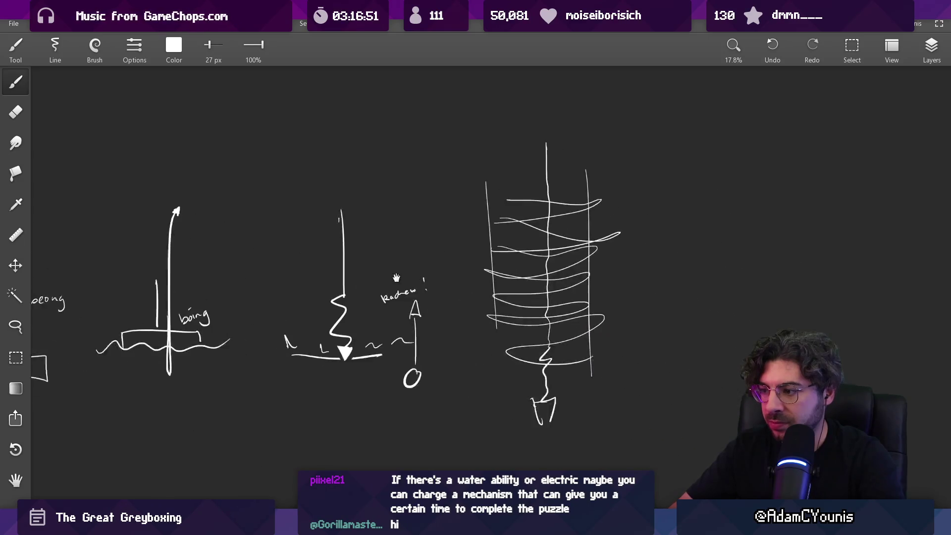
scroll(533, 192, up, 2)
scroll(534, 192, down, 1)
drag(526, 207, 520, 214)
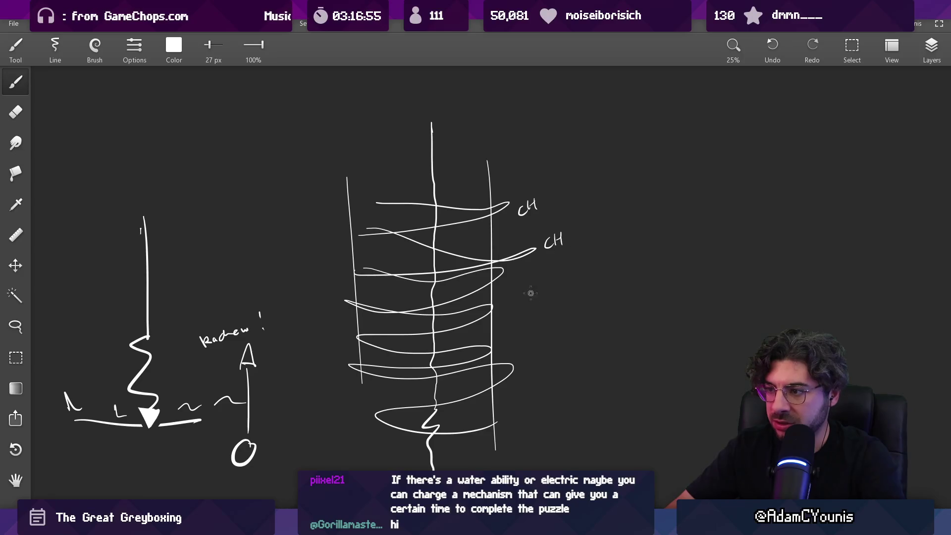
drag(525, 335, 519, 345)
drag(529, 332, 532, 381)
drag(537, 370, 539, 376)
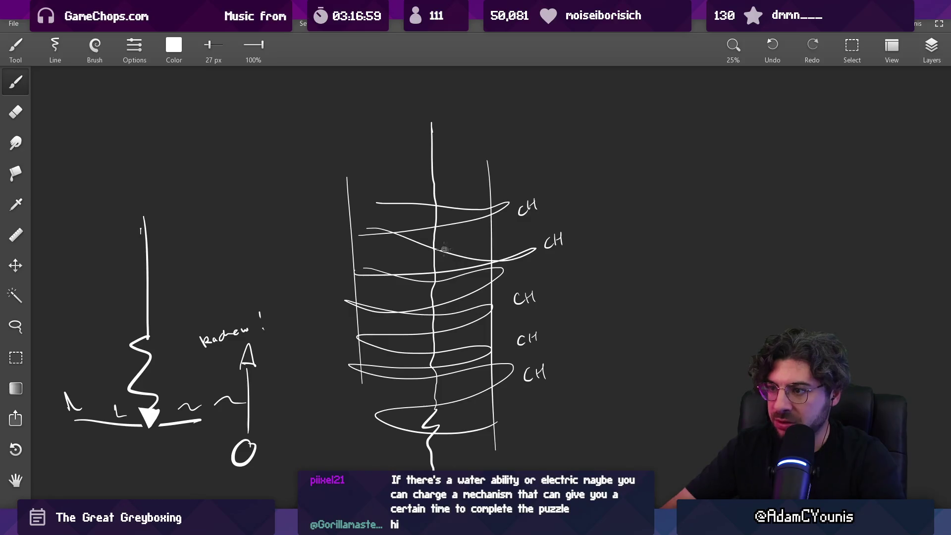
Step: Add small marks inside the coil drill's loops
drag(416, 191, 419, 198)
drag(444, 189, 448, 197)
drag(444, 236, 448, 273)
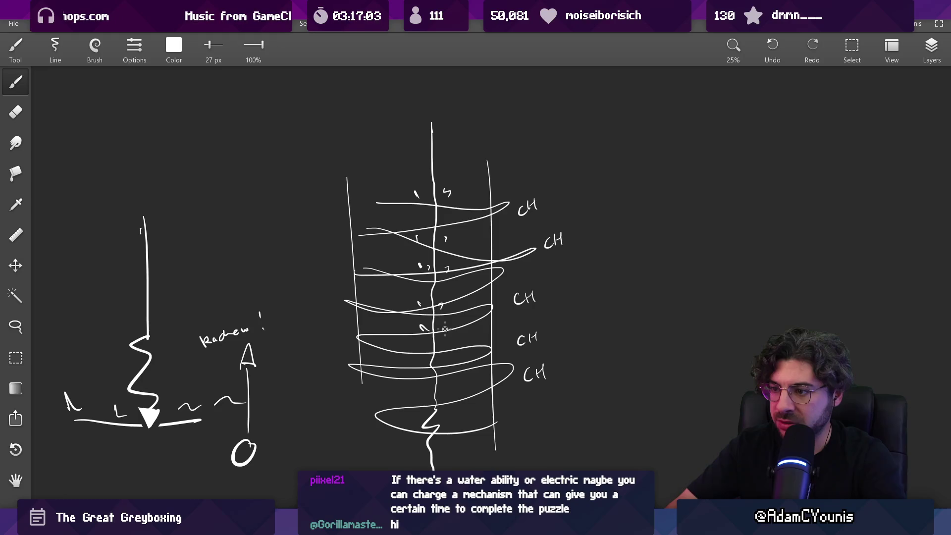
Step: Erase part of the coil's inner strokes and redraw its top spiral turns
key(e)
mouse_move(428, 206)
mouse_down()
mouse_move(406, 228)
mouse_move(426, 198)
mouse_move(447, 192)
mouse_move(442, 285)
mouse_move(425, 260)
mouse_move(423, 280)
mouse_move(385, 231)
mouse_move(449, 218)
mouse_move(451, 204)
mouse_move(477, 214)
mouse_up()
key(e)
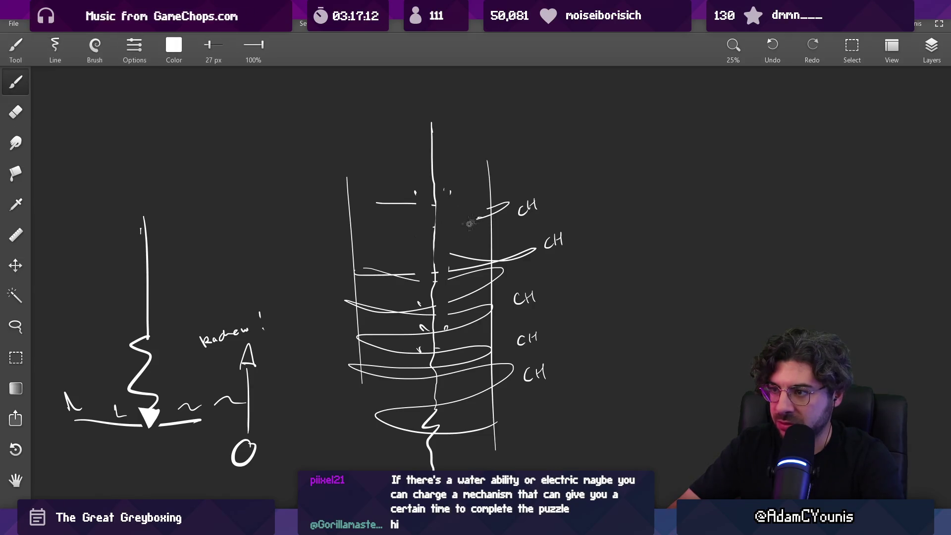
mouse_move(354, 201)
mouse_down()
mouse_move(411, 224)
mouse_move(387, 257)
mouse_up()
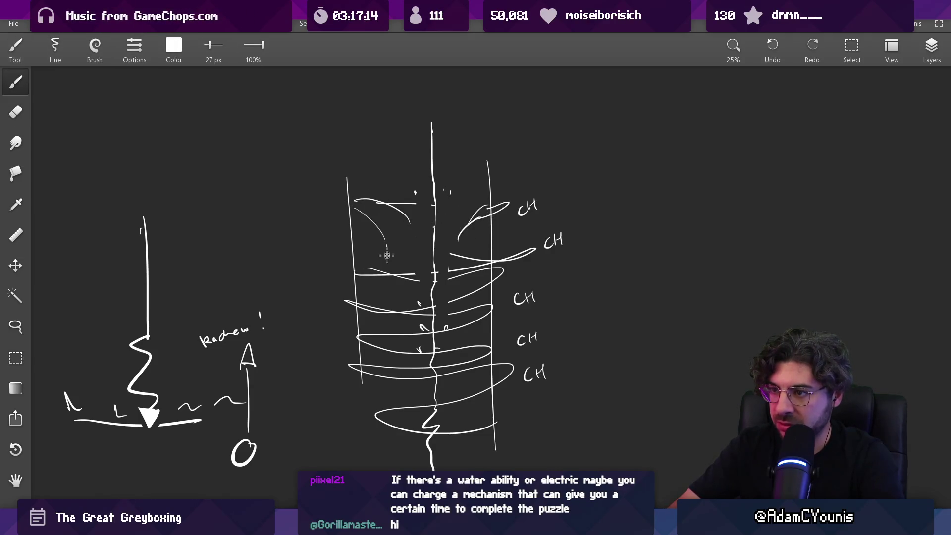
scroll(463, 214, down, 5)
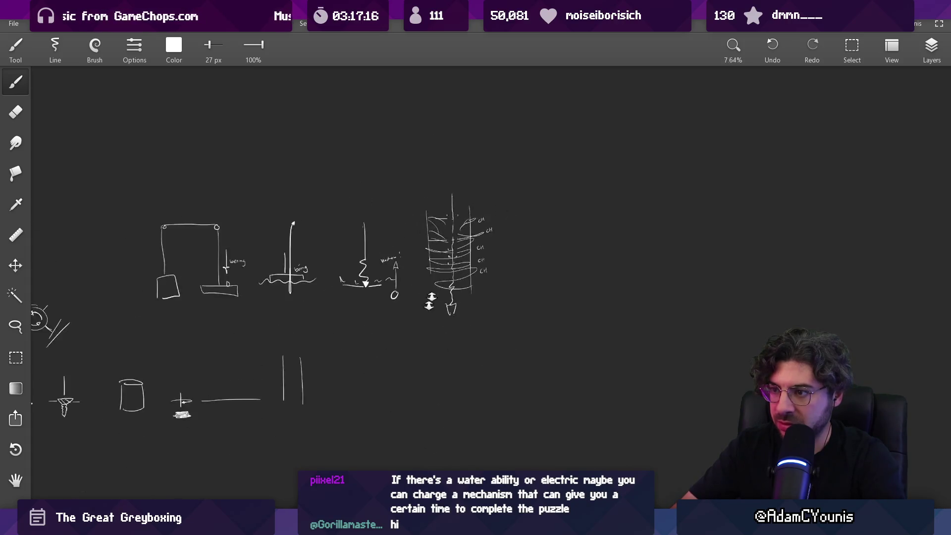
Step: Draw the tank's left and right walls and flat bottom around the float
scroll(464, 214, up, 2)
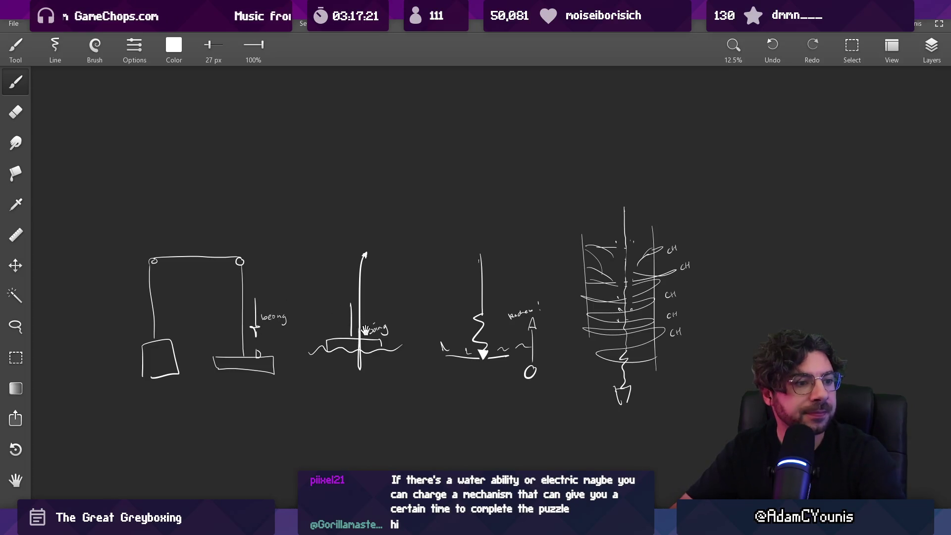
scroll(394, 265, up, 1)
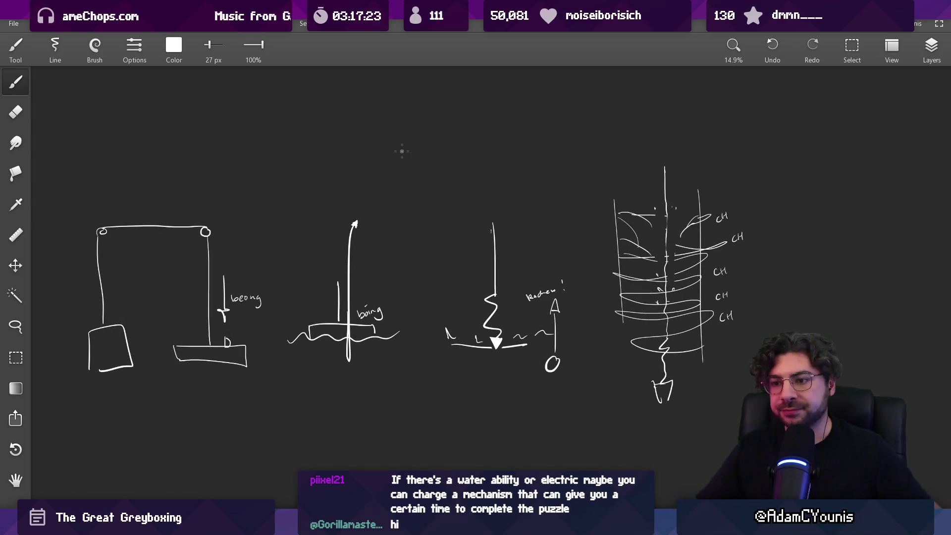
scroll(341, 388, up, 4)
drag(248, 301, 247, 424)
drag(471, 291, 468, 410)
drag(249, 404, 467, 404)
Step: Erase the wall tails sticking out below the tank bottom
key(e)
drag(248, 424, 246, 410)
drag(462, 415, 466, 411)
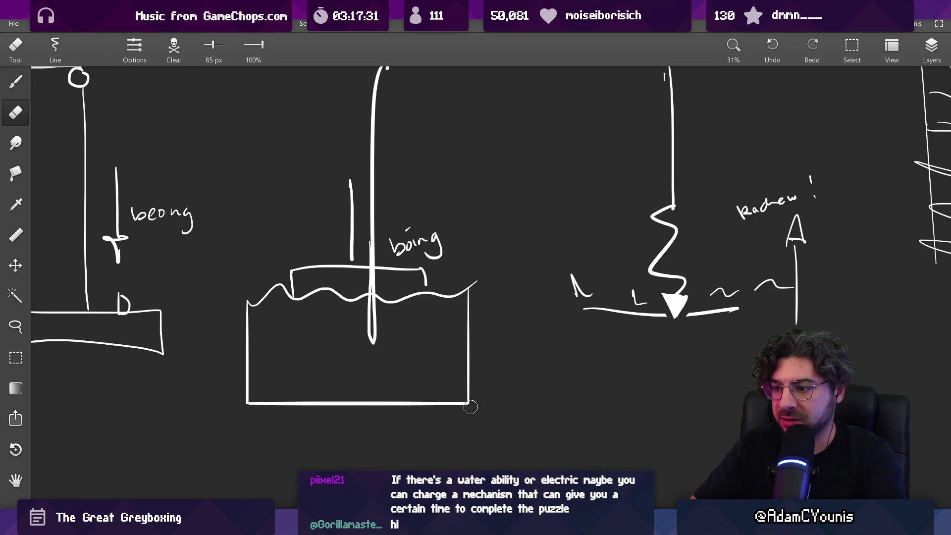
scroll(471, 407, down, 5)
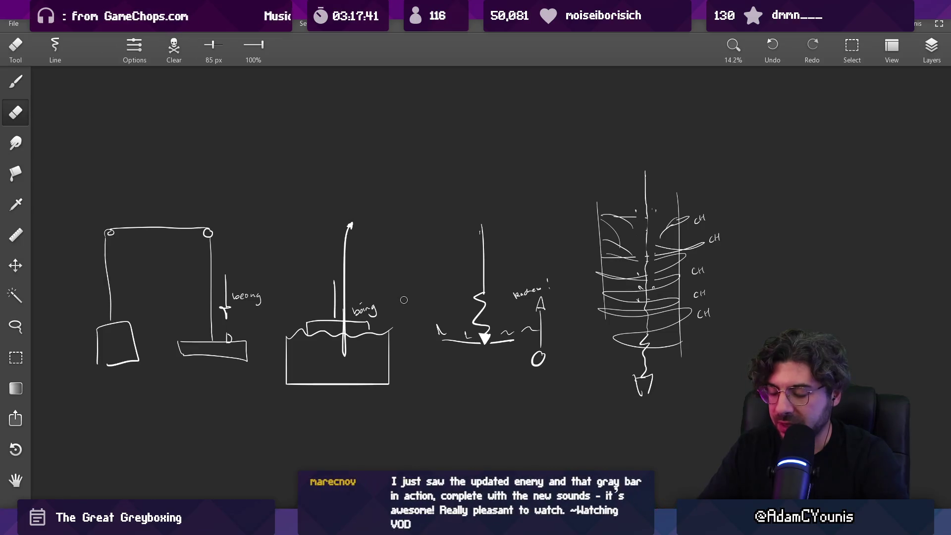
Step: Move to open space above the sketches, discarding a trial circle and a large arc
drag(265, 261, 297, 270)
scroll(316, 291, up, 2)
key(b)
drag(324, 233, 342, 223)
key(ctrl+z)
drag(430, 222, 307, 270)
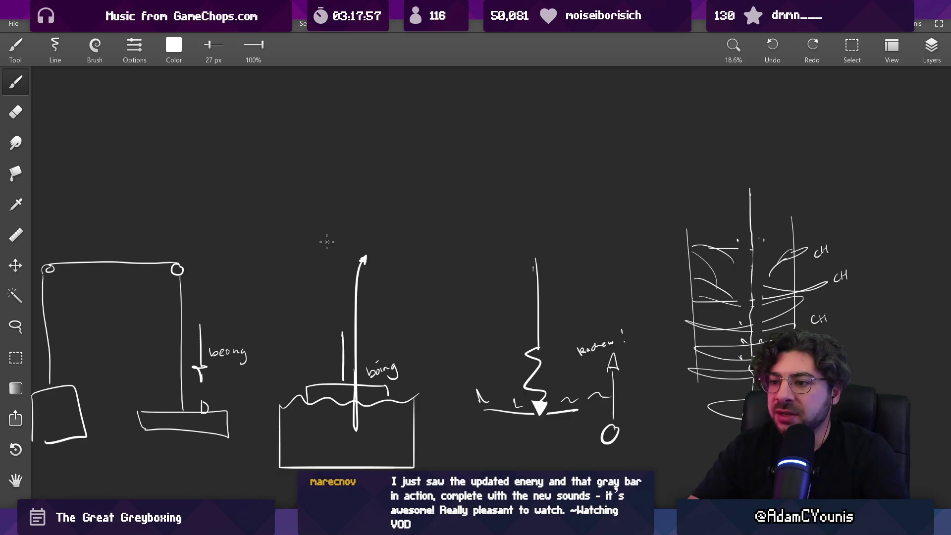
scroll(327, 242, down, 3)
drag(387, 202, 181, 317)
key(ctrl+z)
scroll(304, 212, left, 5)
Step: Draw the long hanging line with a dome-shaped trap body, cleaning strokes inside the dome
mouse_move(250, 165)
mouse_down()
mouse_move(256, 297)
mouse_move(216, 308)
mouse_up()
key(ctrl+z)
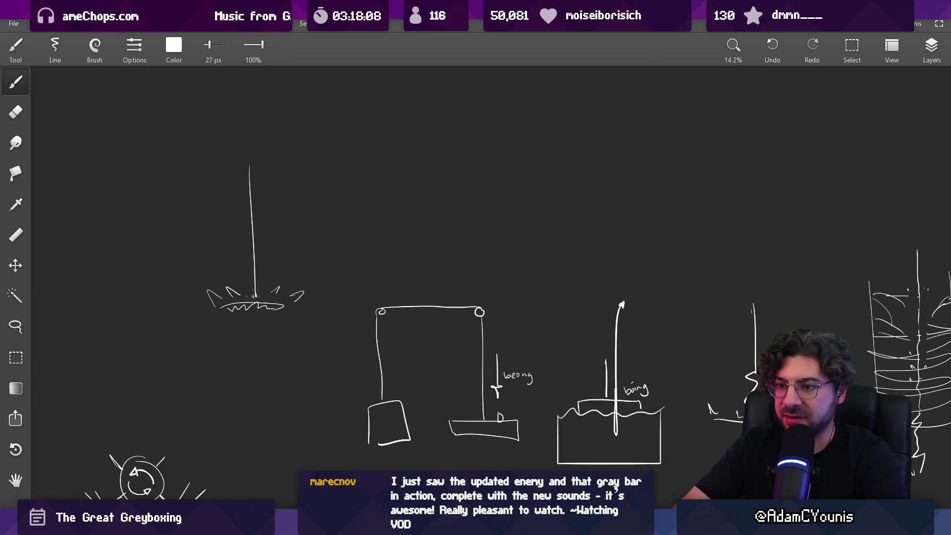
drag(252, 267, 298, 282)
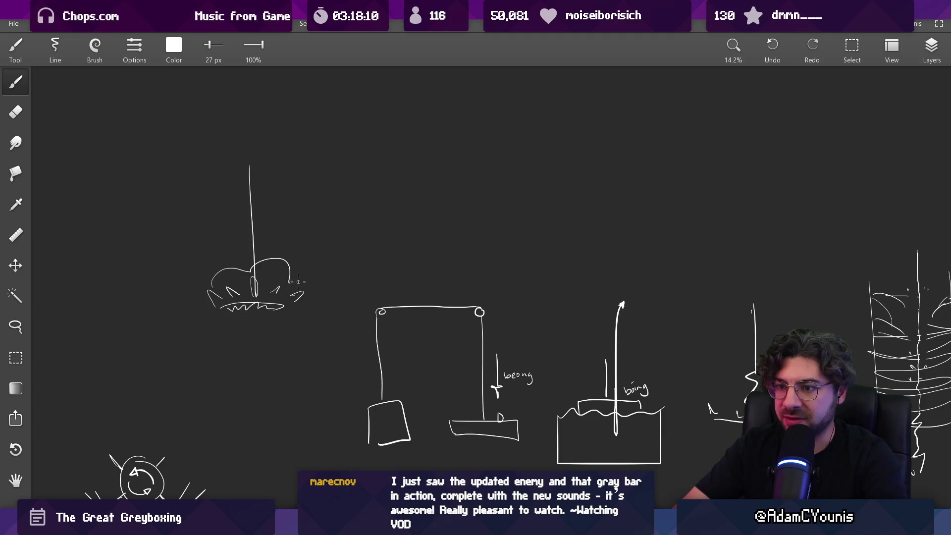
scroll(276, 272, up, 2)
key(e)
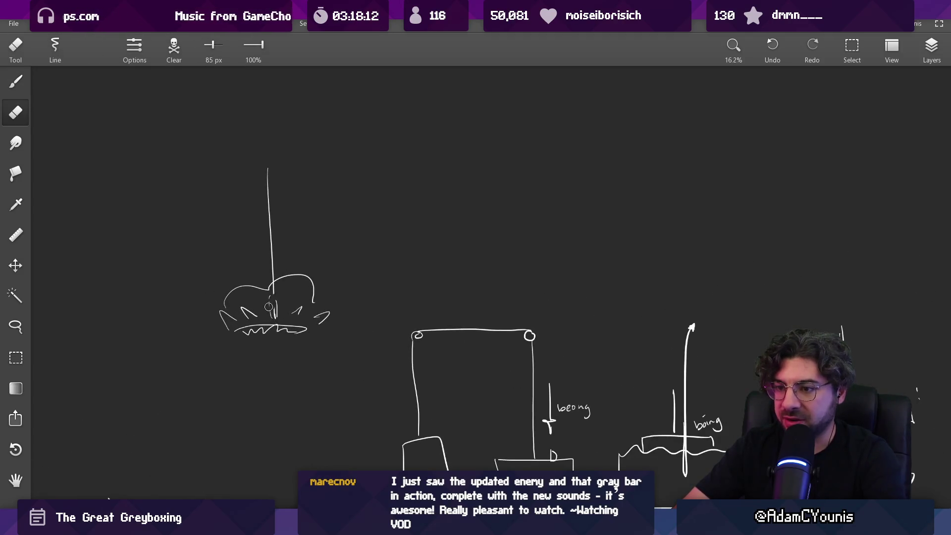
drag(277, 300, 272, 296)
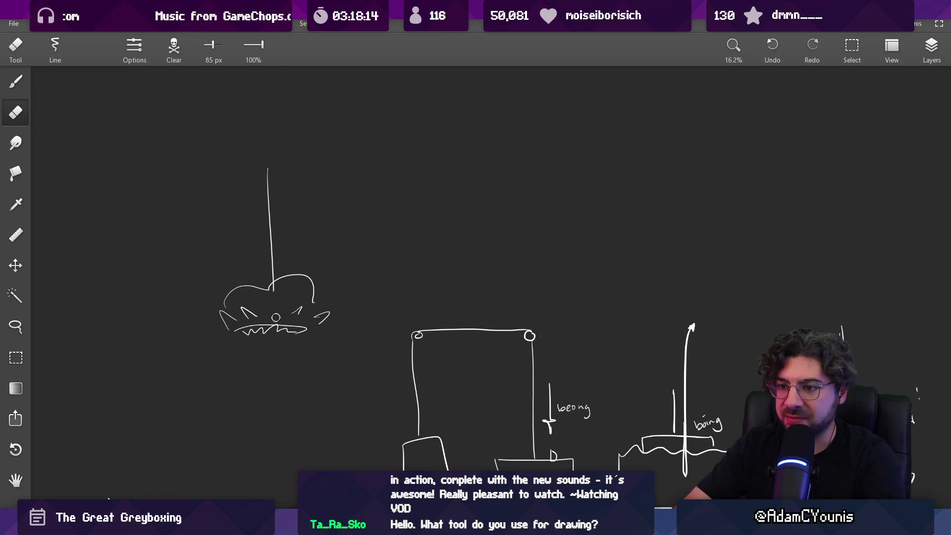
scroll(297, 307, down, 4)
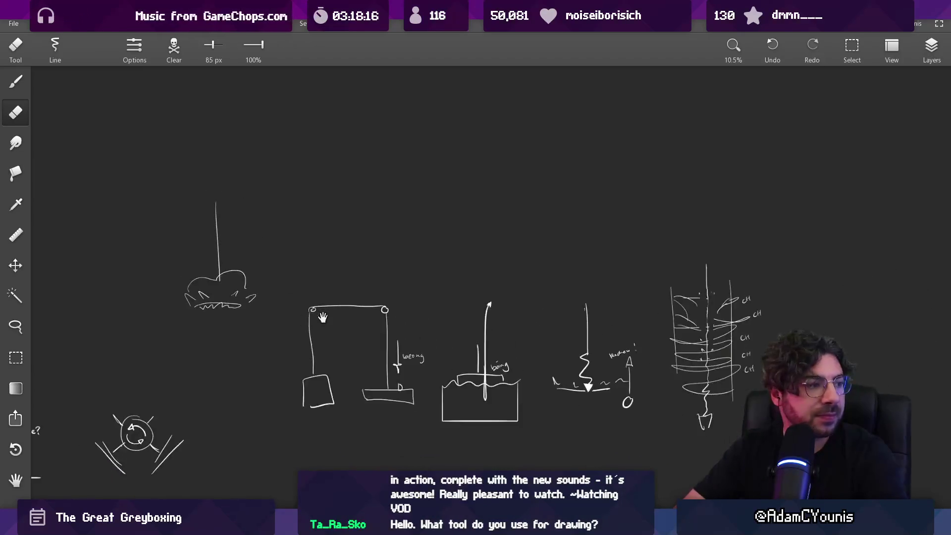
Step: Check the Aseprite window and return to the sketch canvas
scroll(365, 308, down, 5)
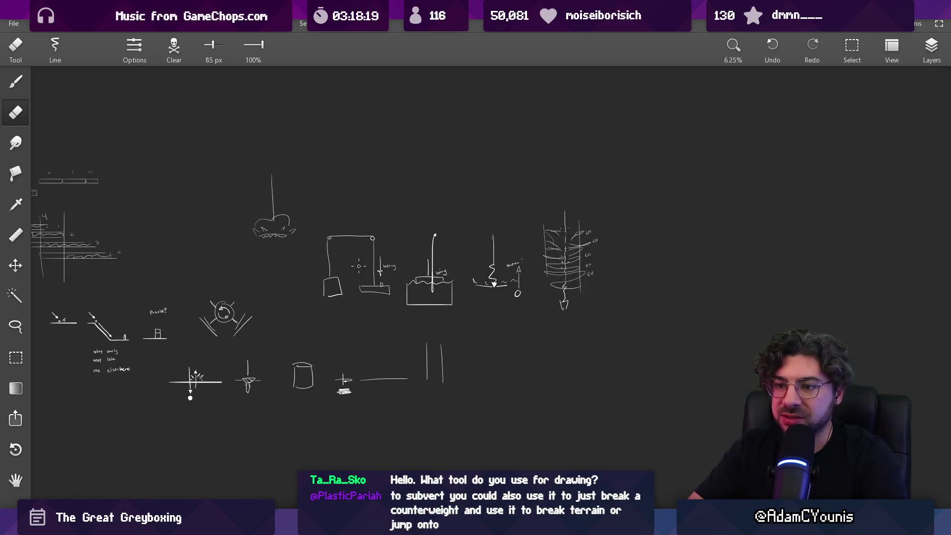
scroll(365, 308, up, 3)
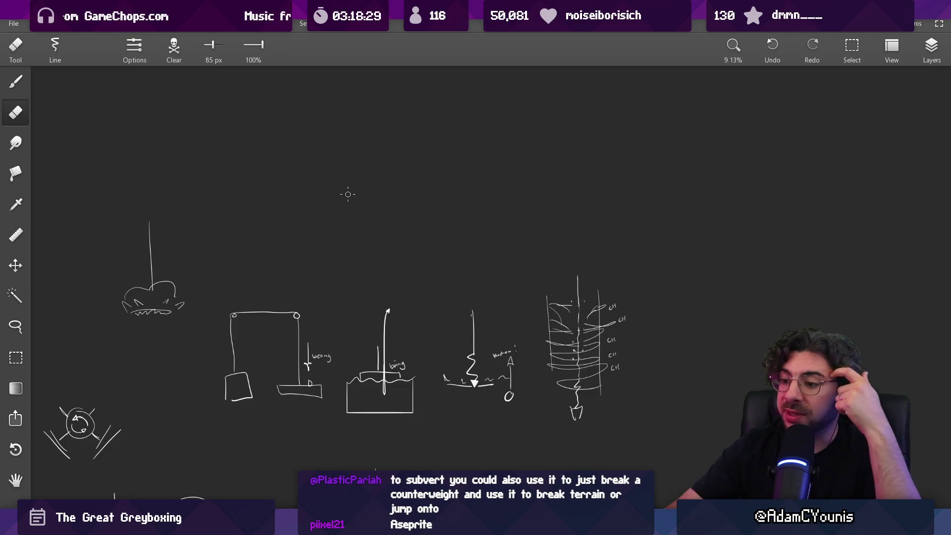
key(alt+Tab)
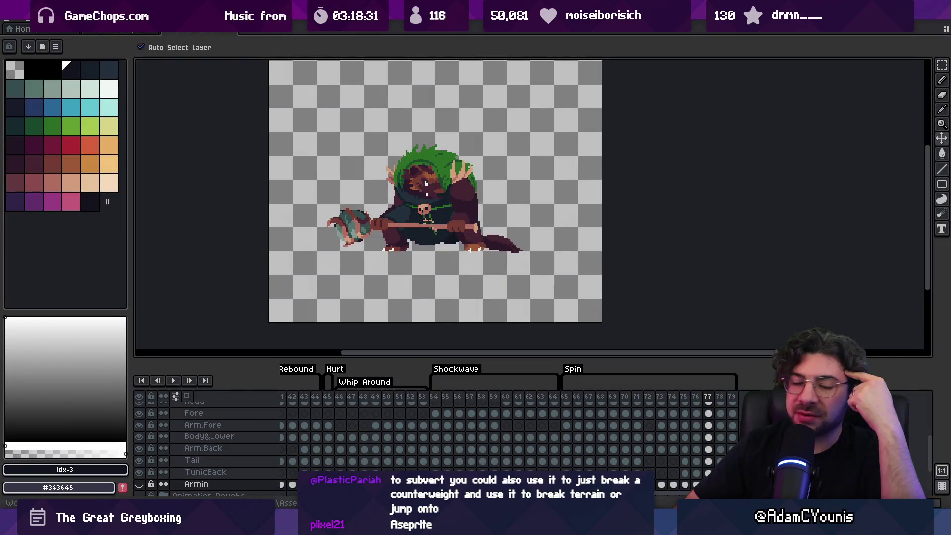
key(alt+Tab)
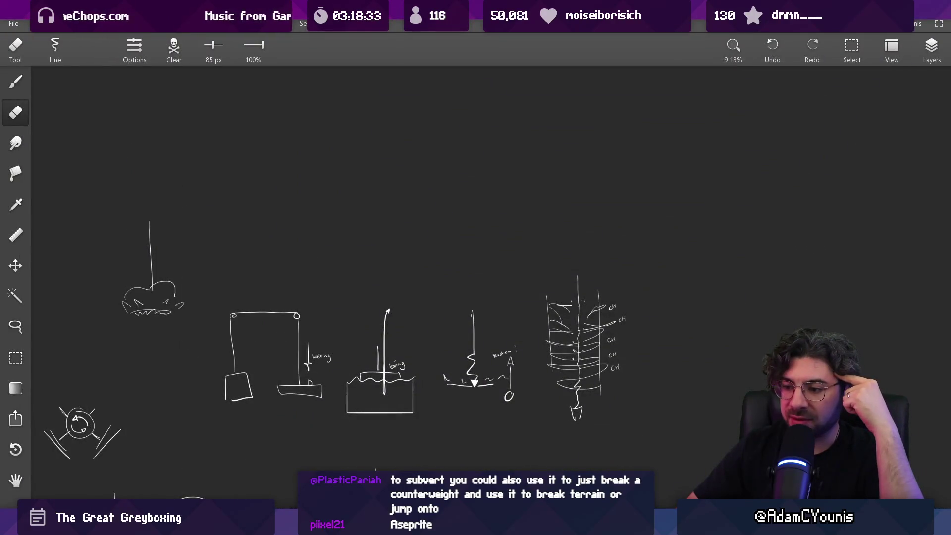
key(alt+Tab)
key(alt+Tab)
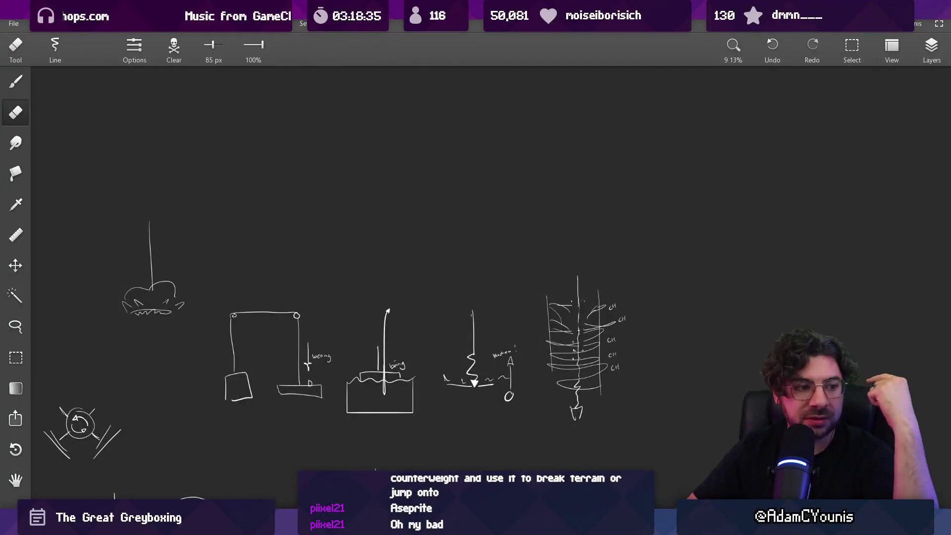
Step: Zoom out to review all the sketches, removing a stray ellipse drawn around them
drag(382, 329, 377, 268)
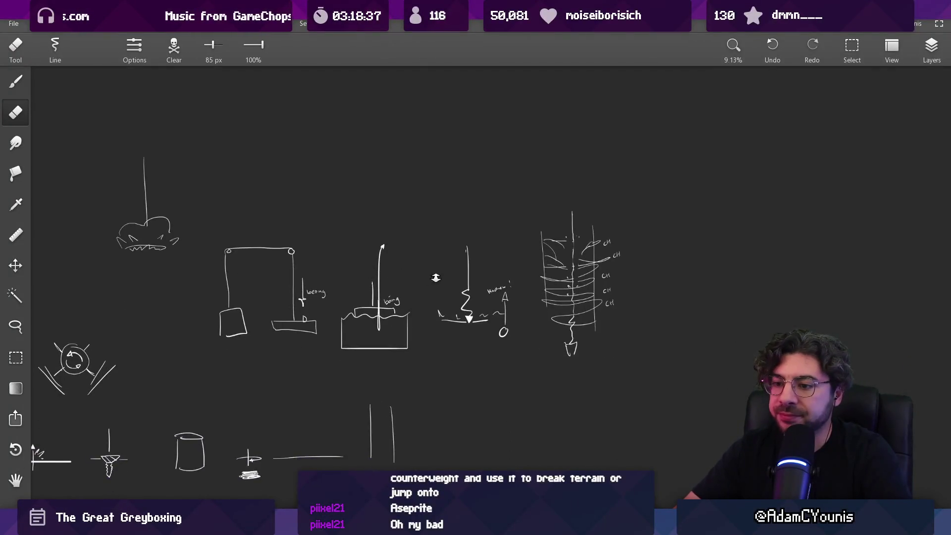
drag(436, 278, 478, 287)
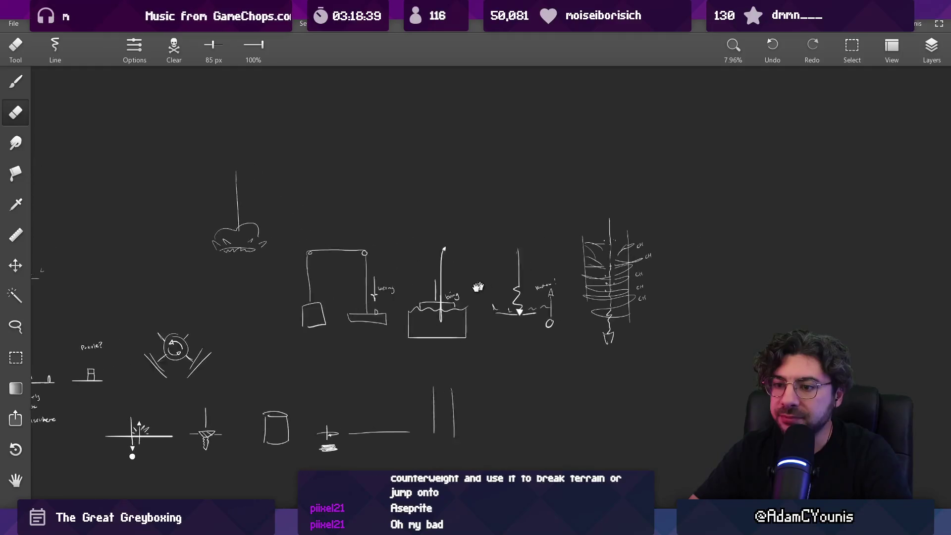
scroll(523, 250, up, 5)
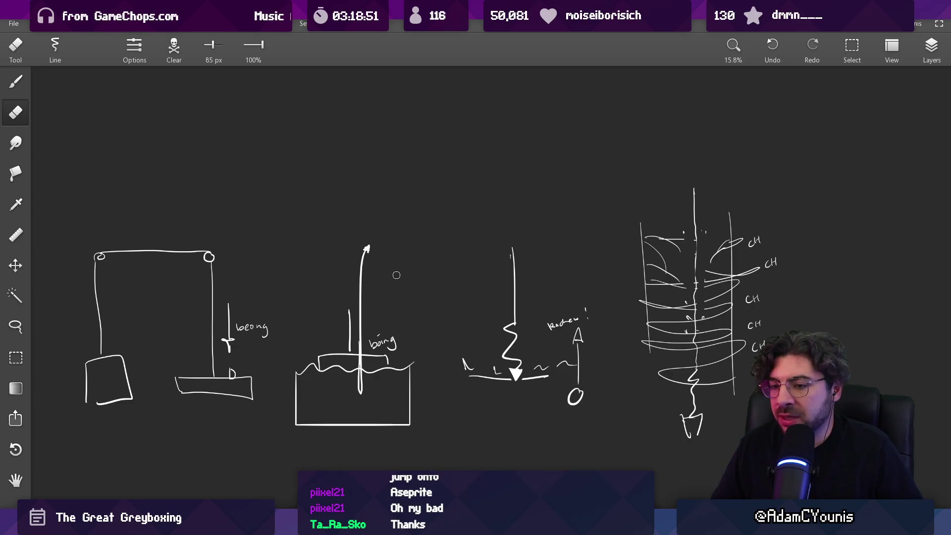
scroll(364, 273, down, 3)
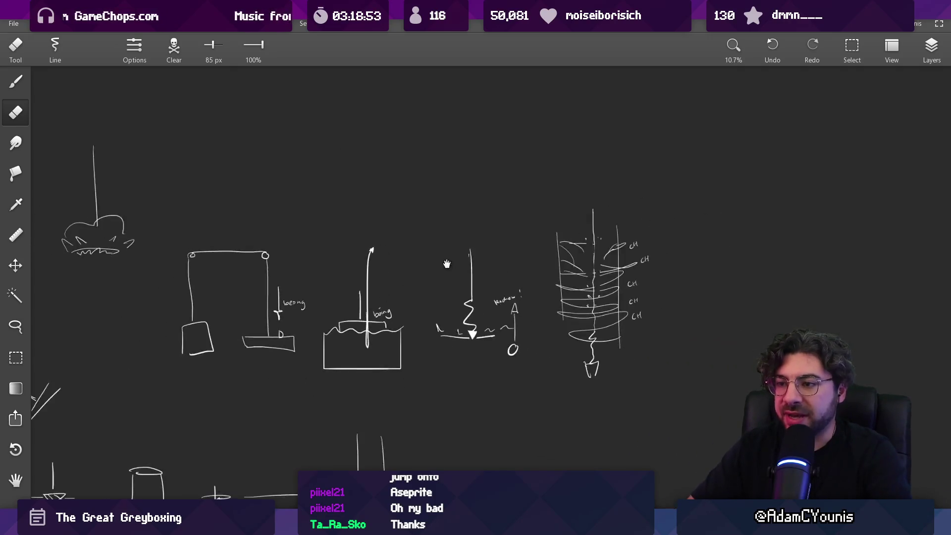
key(b)
mouse_move(376, 225)
mouse_down()
mouse_move(99, 322)
mouse_move(347, 218)
mouse_up()
key(ctrl+z)
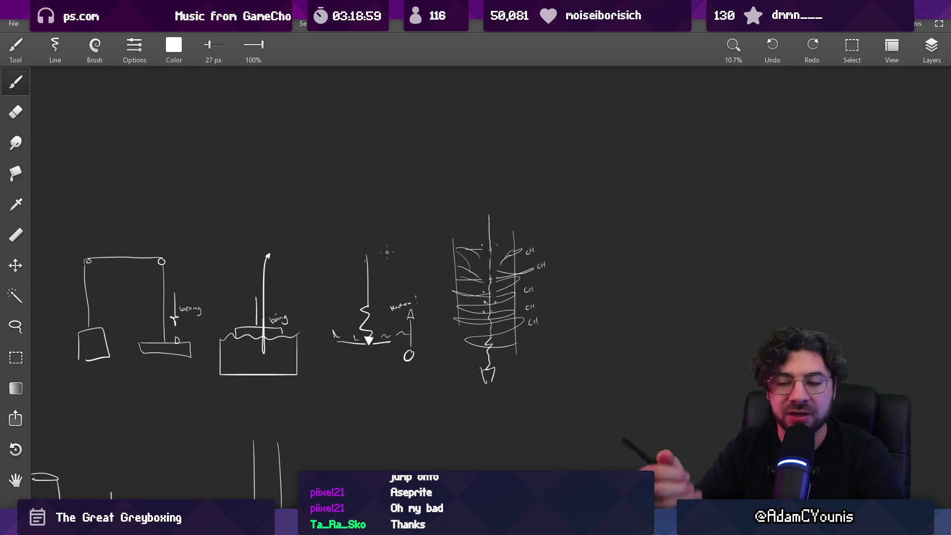
Step: Pan right onto a blank stretch of canvas clear of the sketches
mouse_move(294, 266)
mouse_down()
mouse_move(393, 257)
mouse_move(378, 251)
mouse_move(357, 185)
mouse_move(386, 266)
mouse_up()
scroll(387, 266, up, 5)
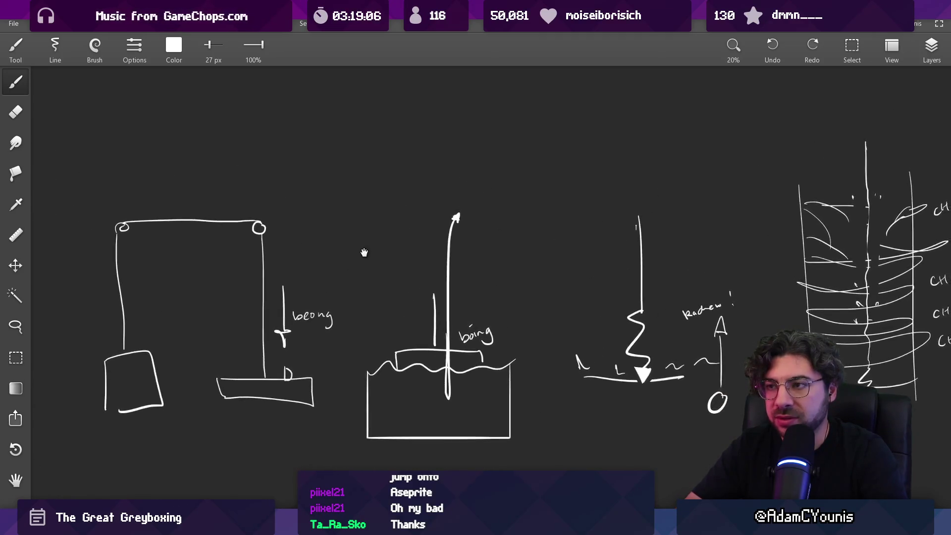
scroll(559, 202, right, 10)
scroll(559, 202, down, 8)
scroll(503, 107, down, 2)
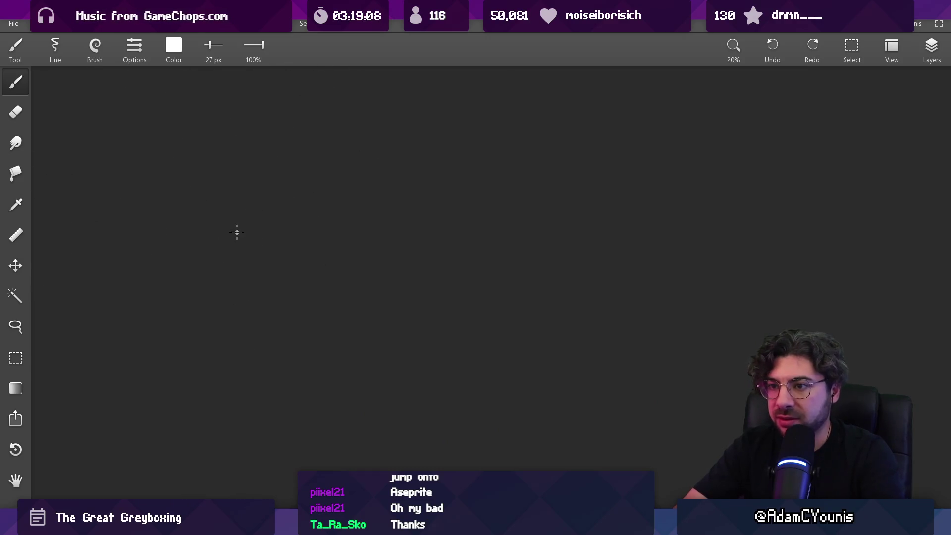
Step: Draw the small block and two tall vertical frame posts, fixing strokes with undo and redo
mouse_move(180, 217)
mouse_down()
mouse_move(266, 230)
mouse_move(181, 230)
mouse_move(181, 217)
mouse_up()
key(ctrl+z)
drag(143, 267, 177, 148)
drag(253, 147, 250, 270)
mouse_move(213, 216)
mouse_down()
mouse_move(292, 198)
mouse_move(292, 219)
mouse_up()
key(ctrl+z)
key(ctrl+z)
key(ctrl+y)
Step: Draw a long straight horizontal base line beneath the frame
mouse_move(125, 314)
mouse_down()
mouse_move(284, 314)
mouse_move(110, 285)
mouse_up()
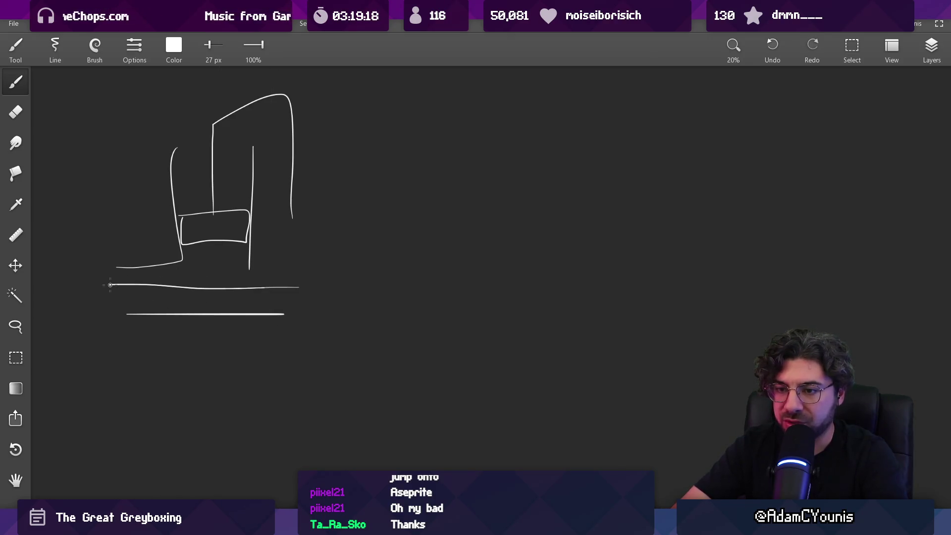
key(ctrl+z)
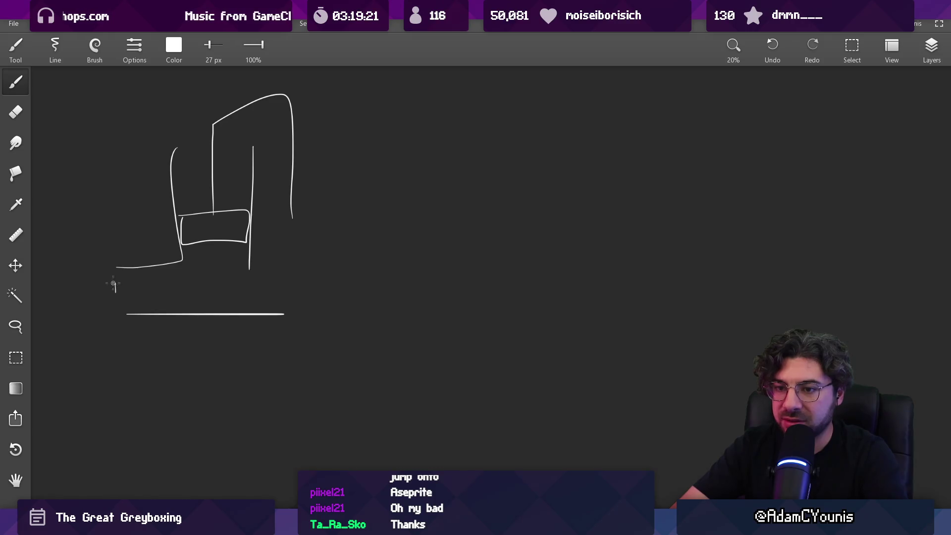
drag(119, 288, 300, 283)
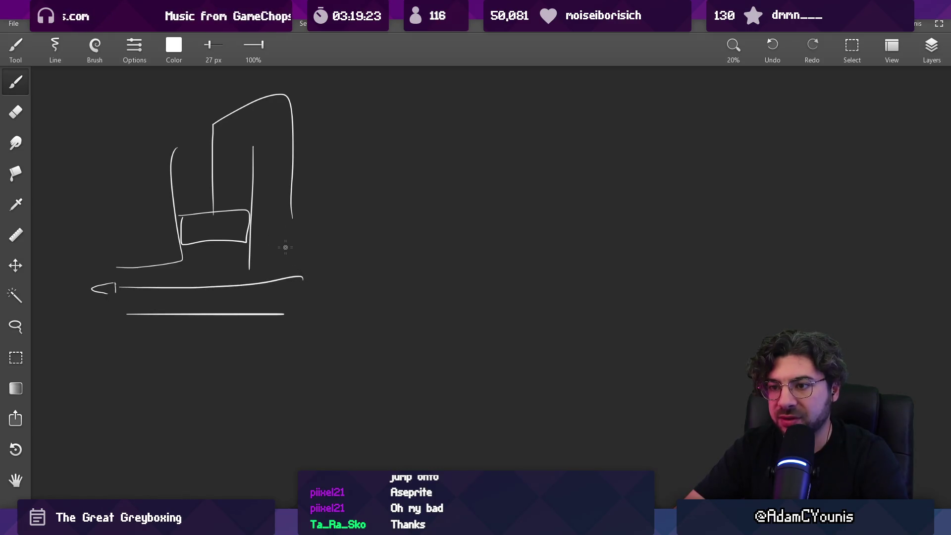